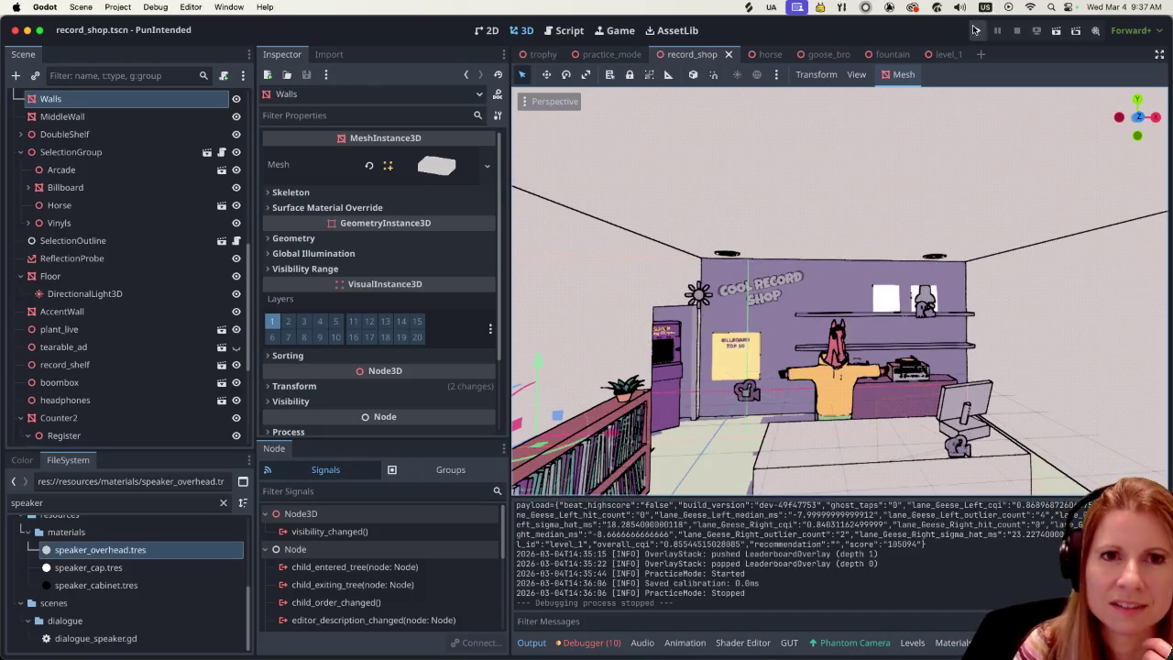
Step: Run the project, choose Play, and start the Goose Bumps record level
left_click(975, 30)
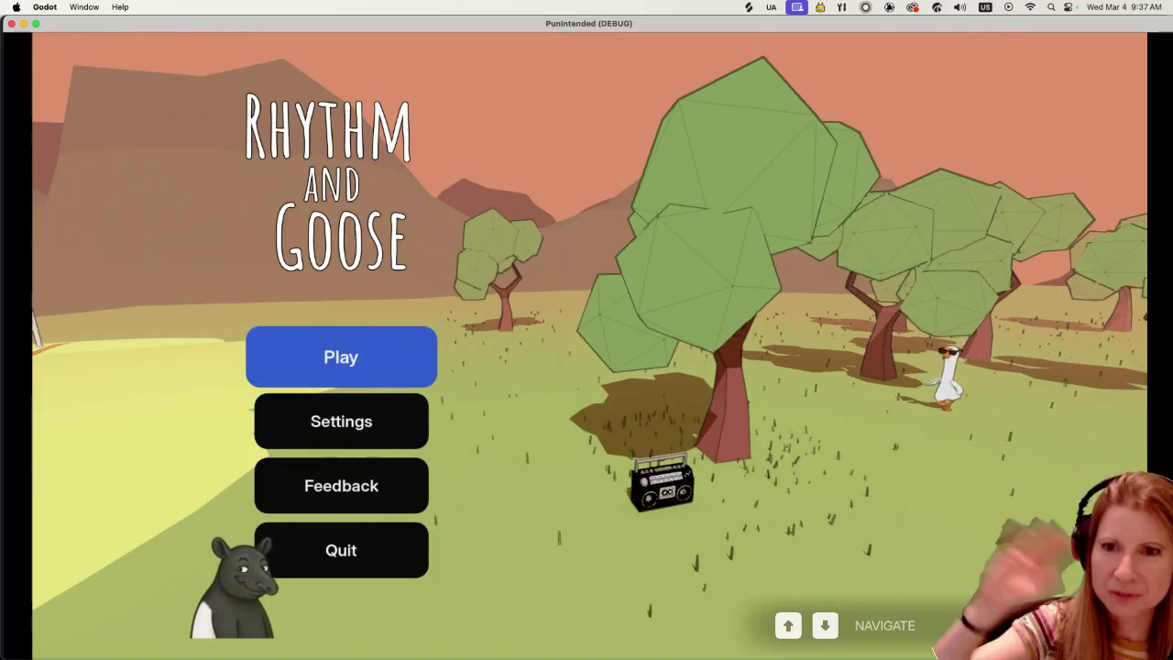
key("Return")
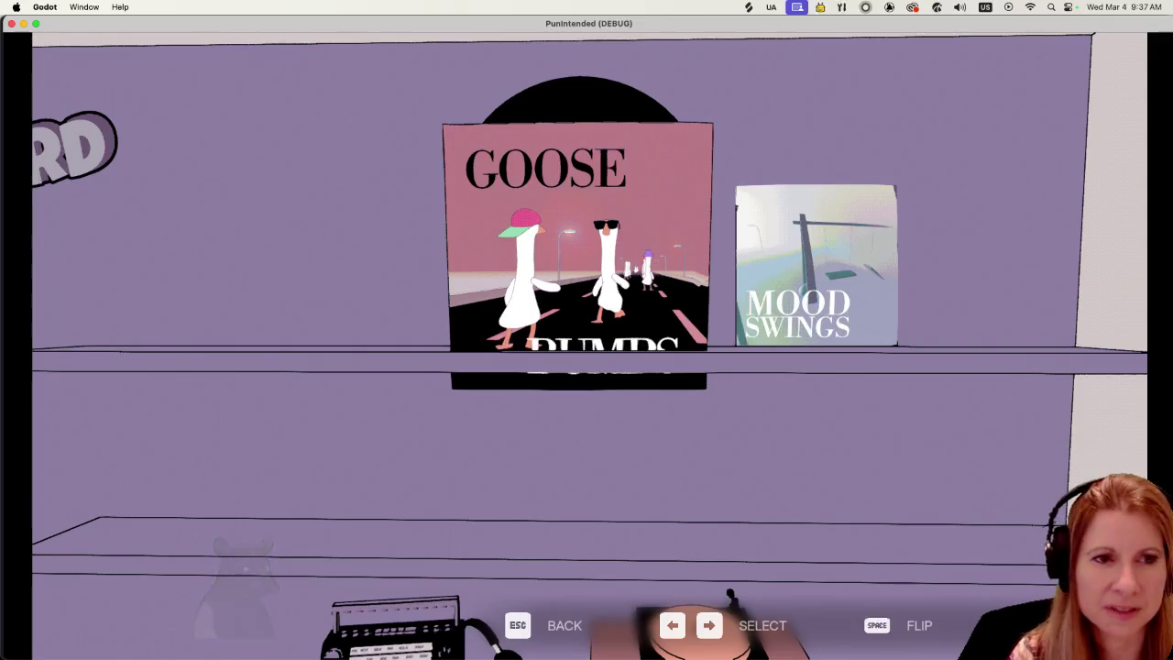
key("Return")
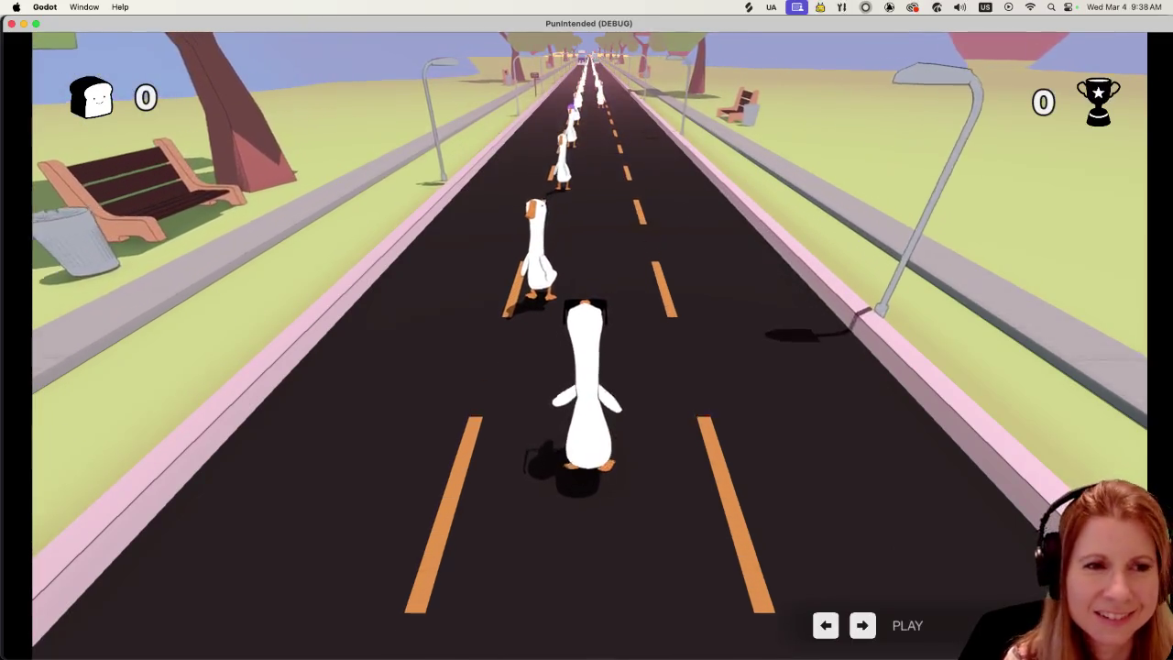
Step: Hit the opening Goose Bumps beats on time with the Left and Right arrows
key("Left")
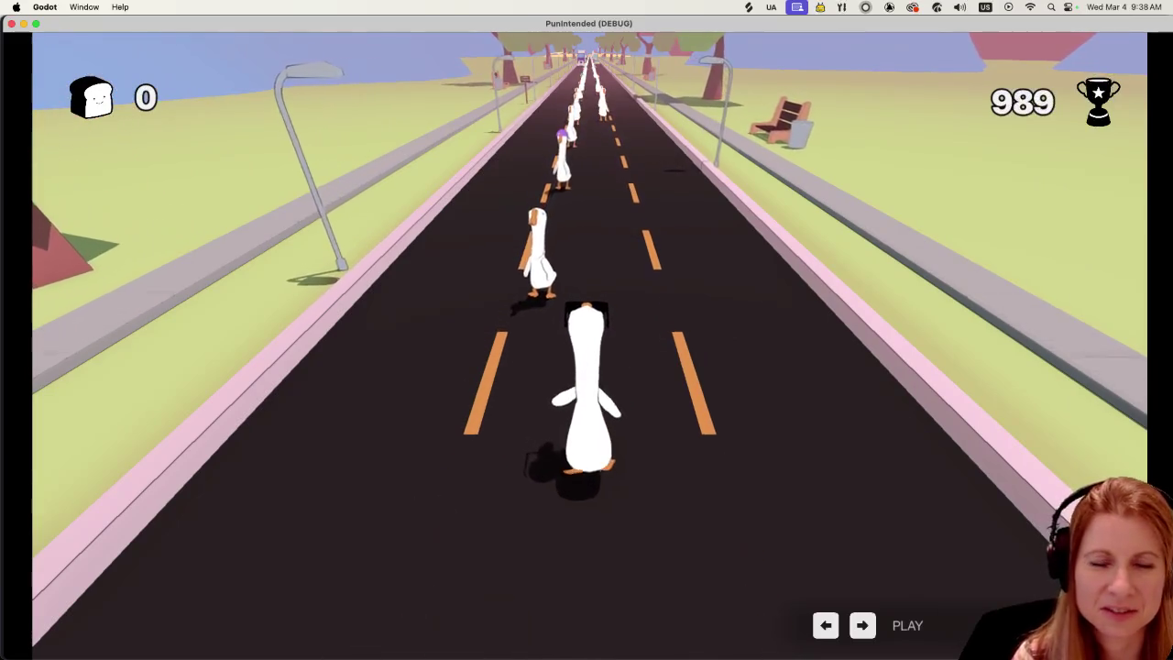
key("Left")
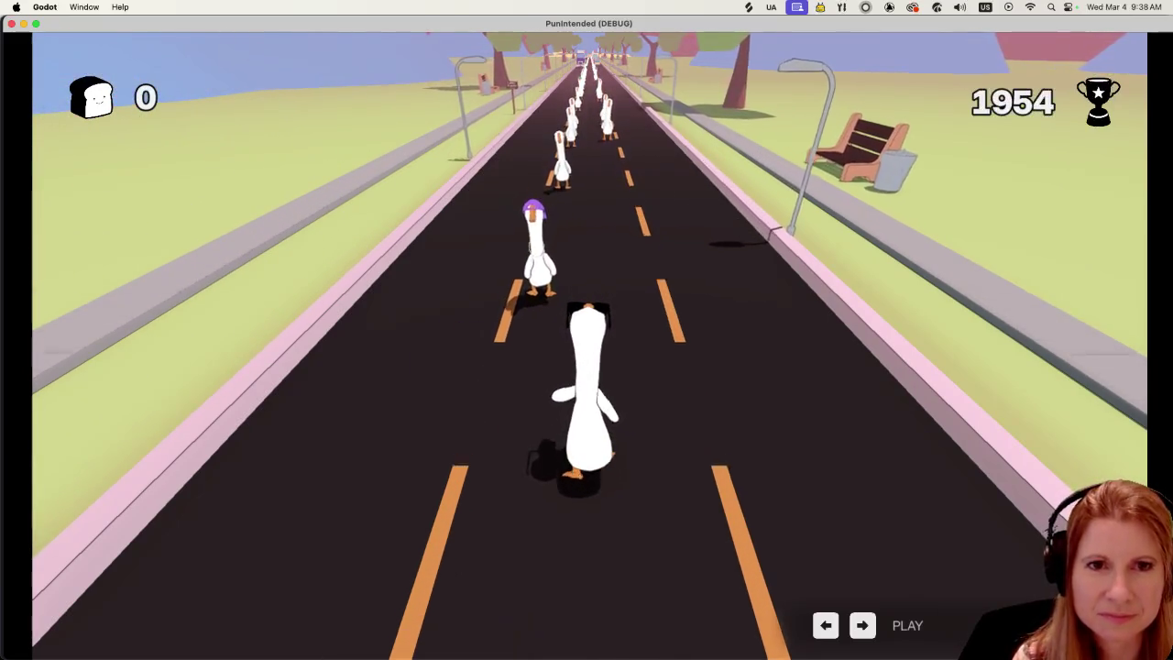
key("Left")
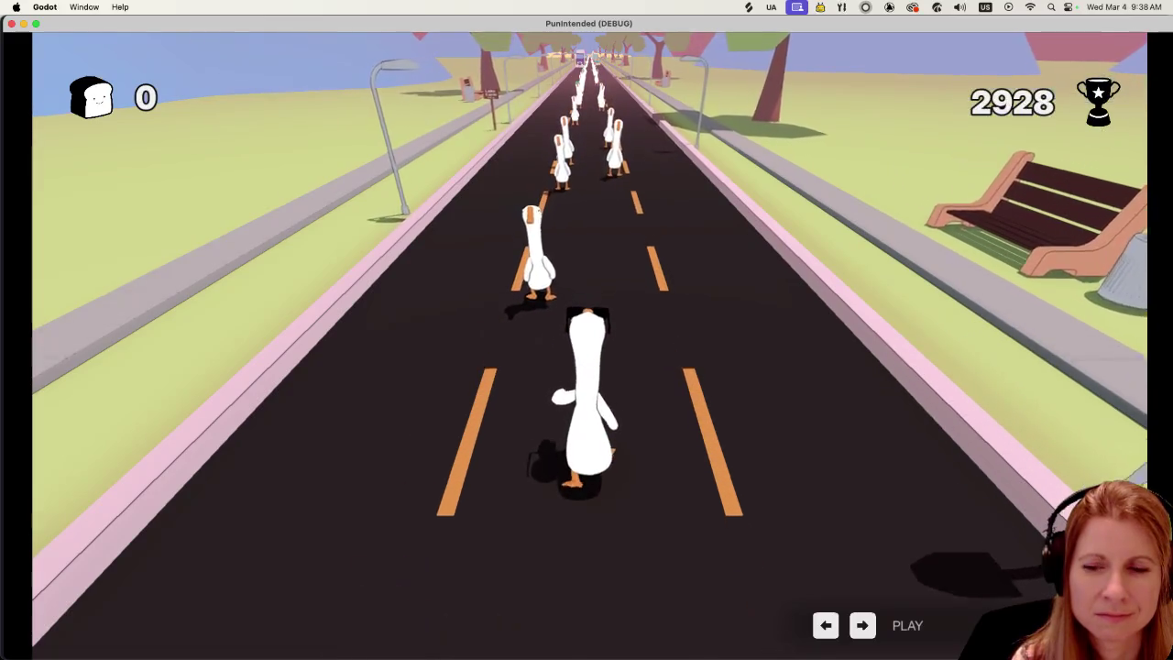
key("Left")
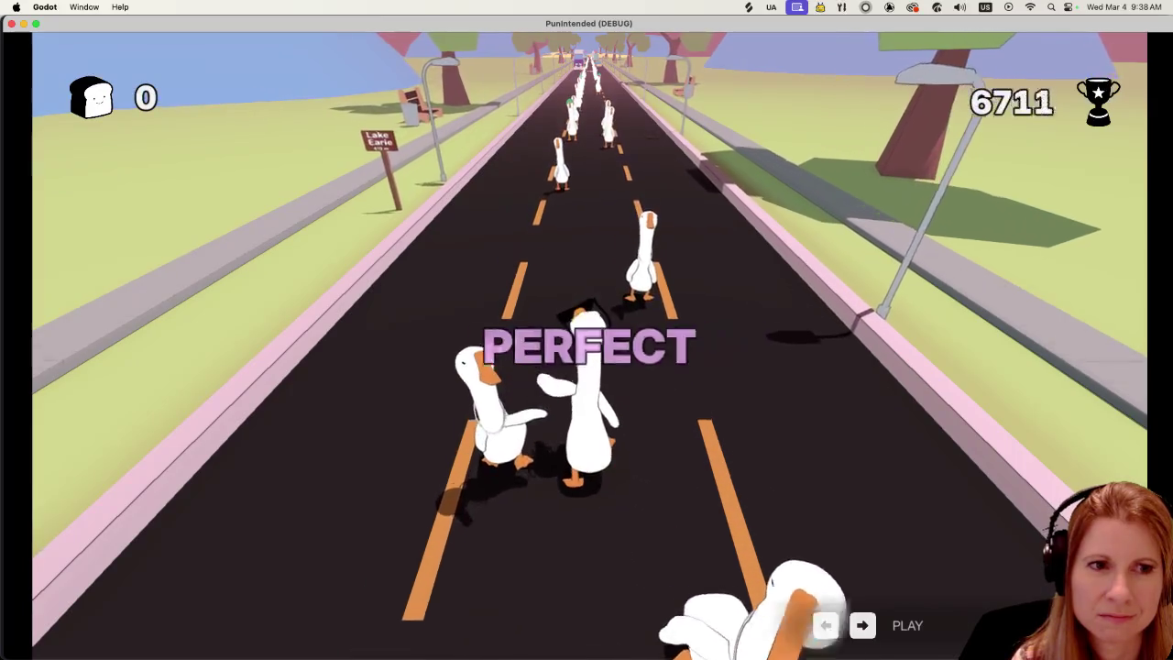
key("Right")
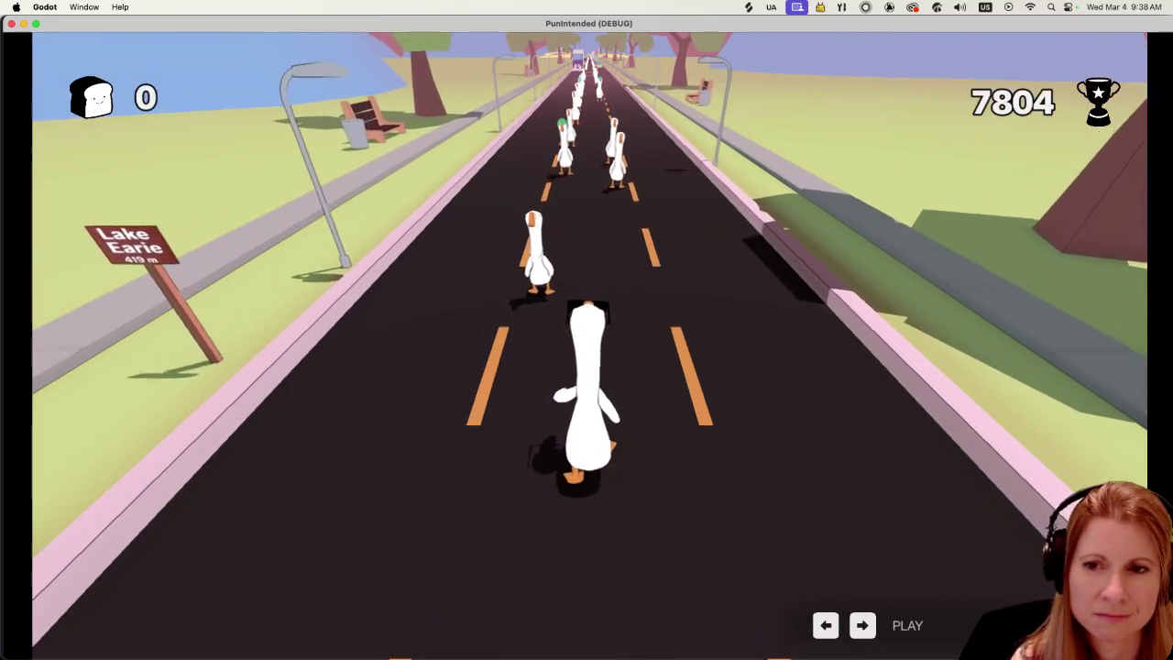
key("Left")
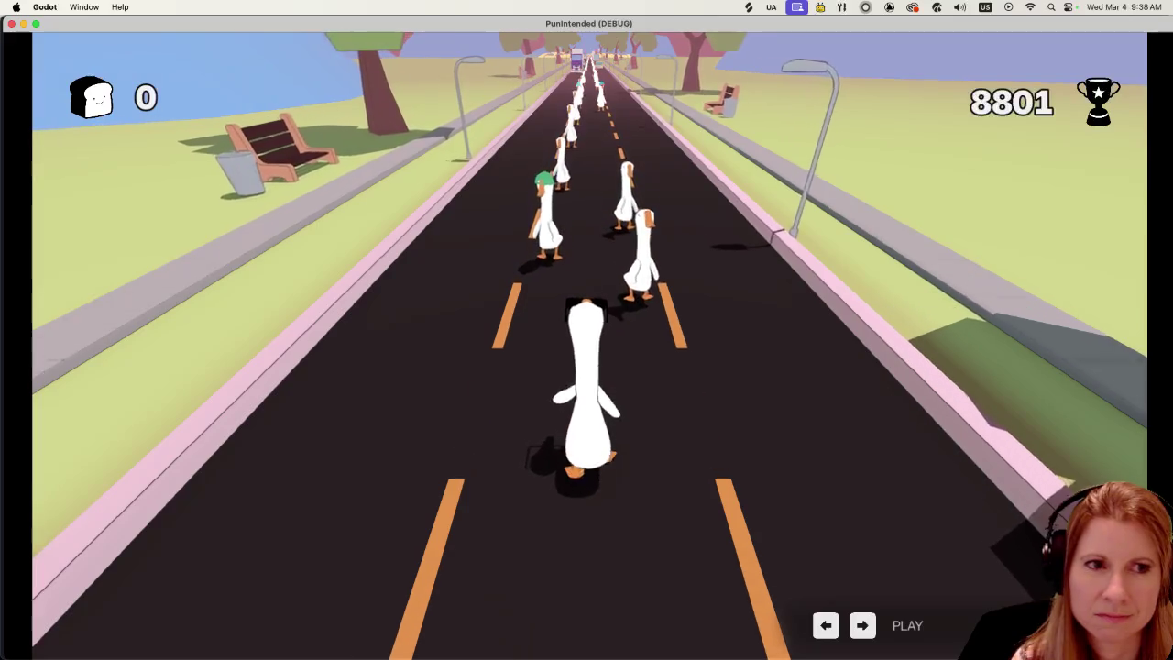
key("Right")
key("Left")
key("Right")
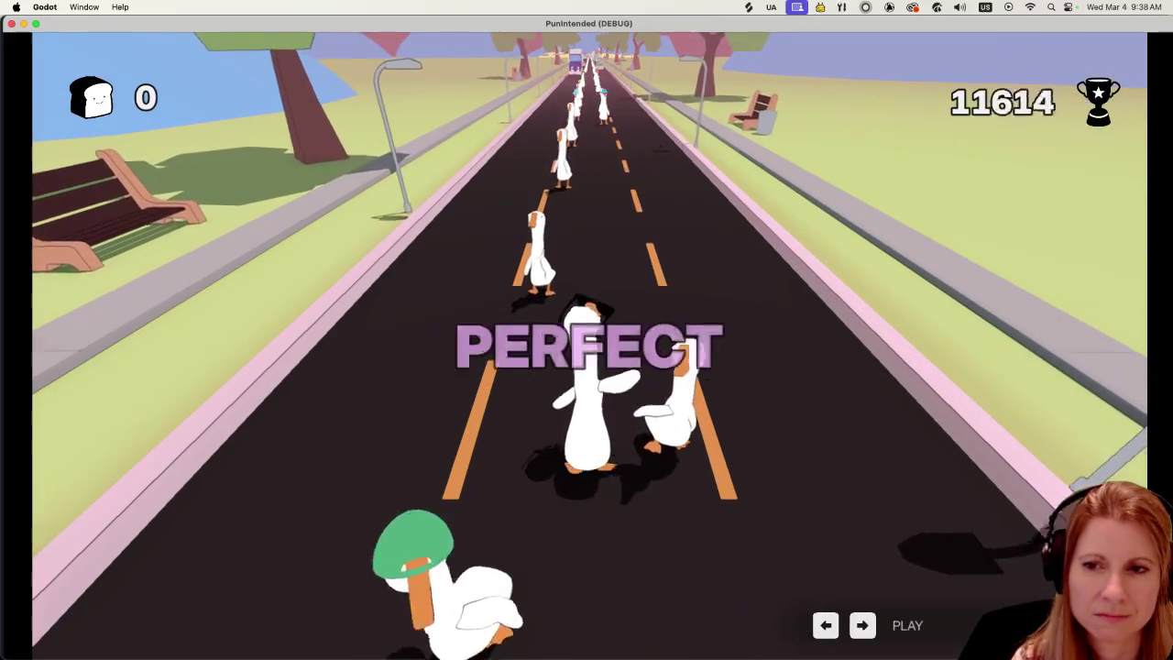
key("Left")
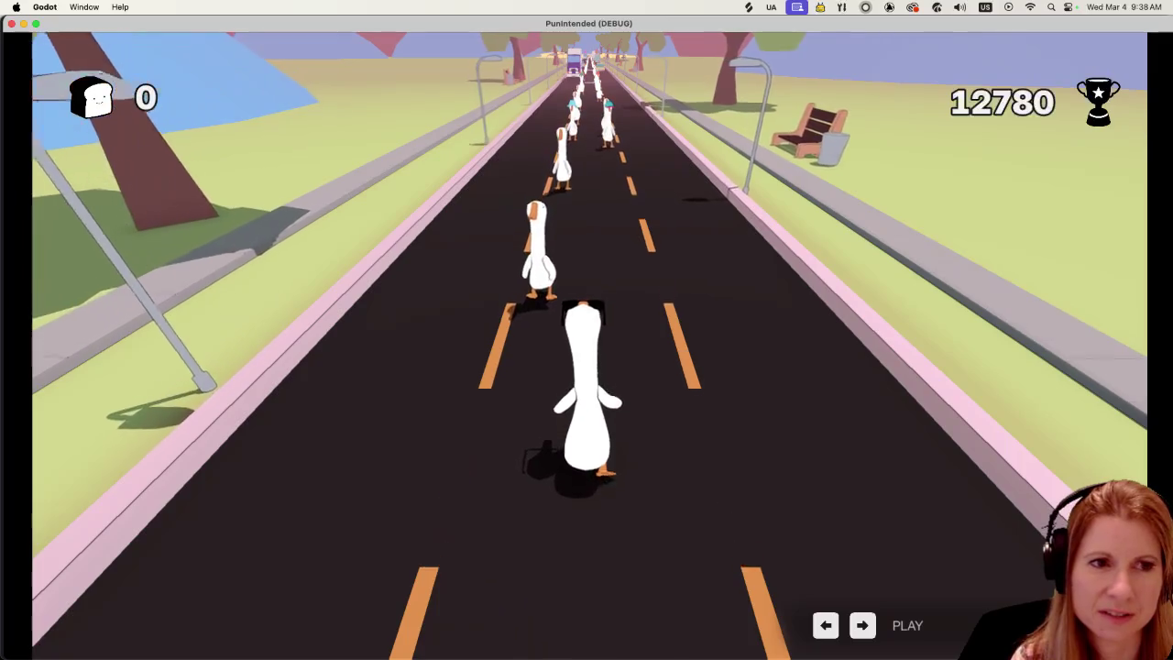
key("Left")
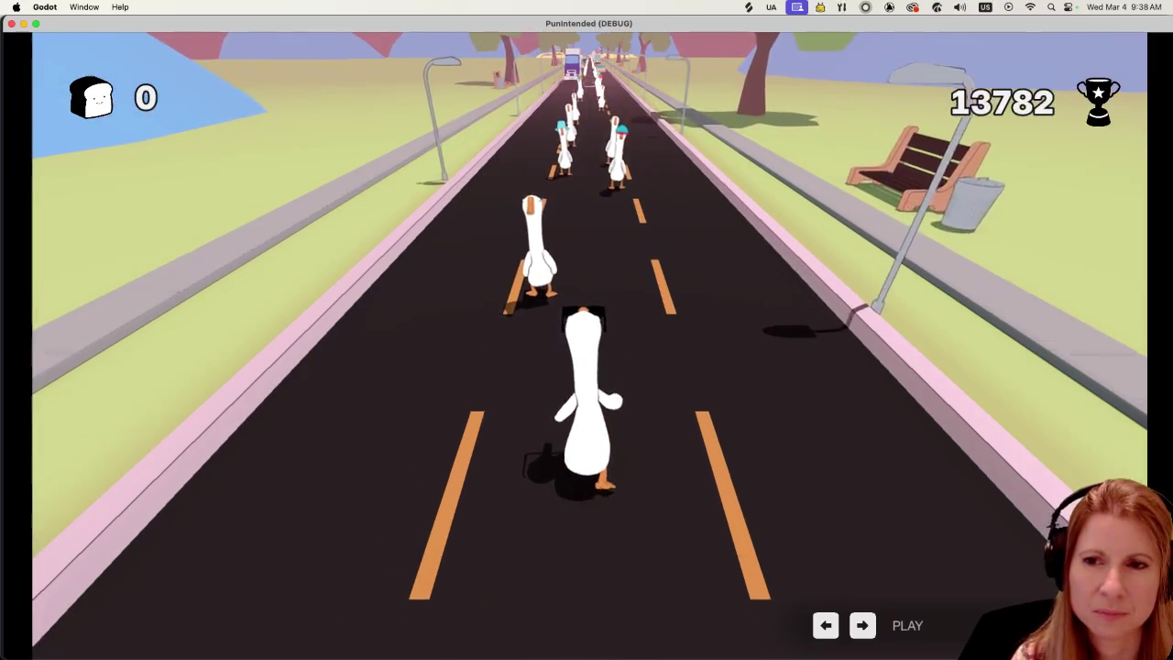
key("Left")
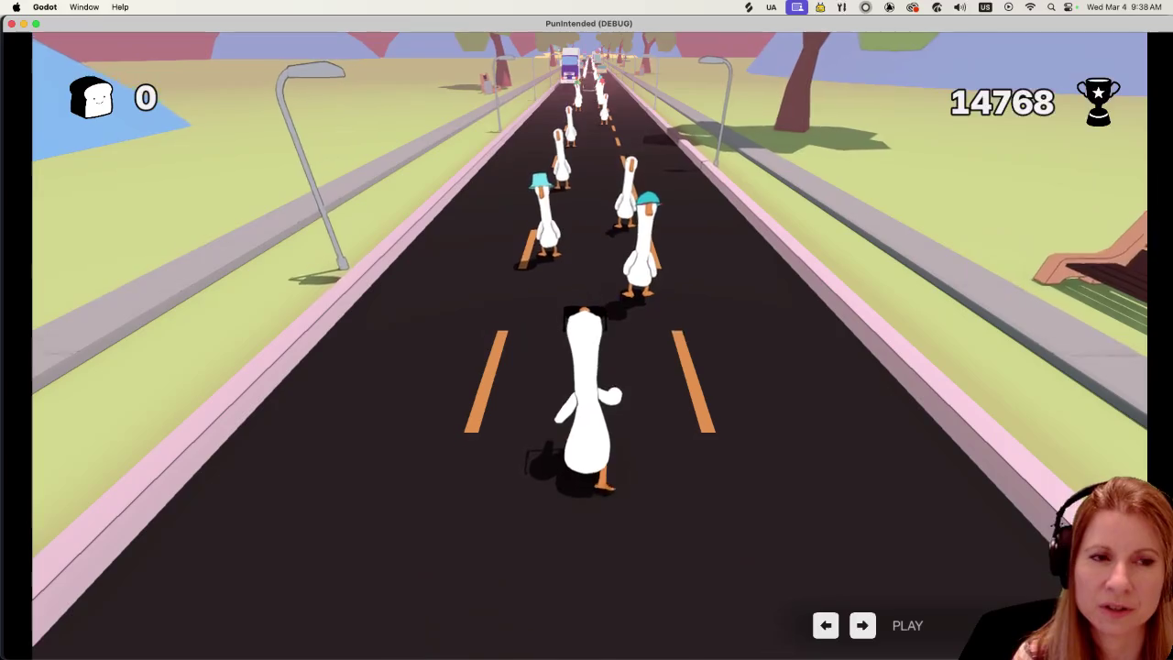
Step: Play the rapid runs and remaining beats through to the level's end for PERFECT ratings
key("Right")
key("Left")
key("Right")
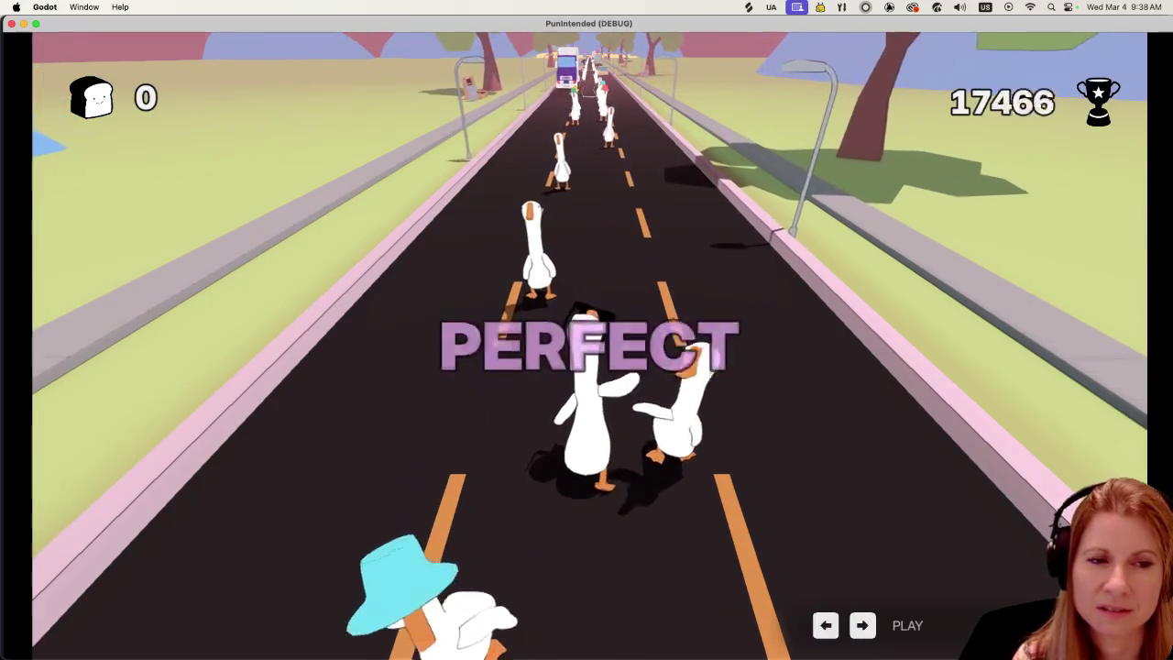
key("Left")
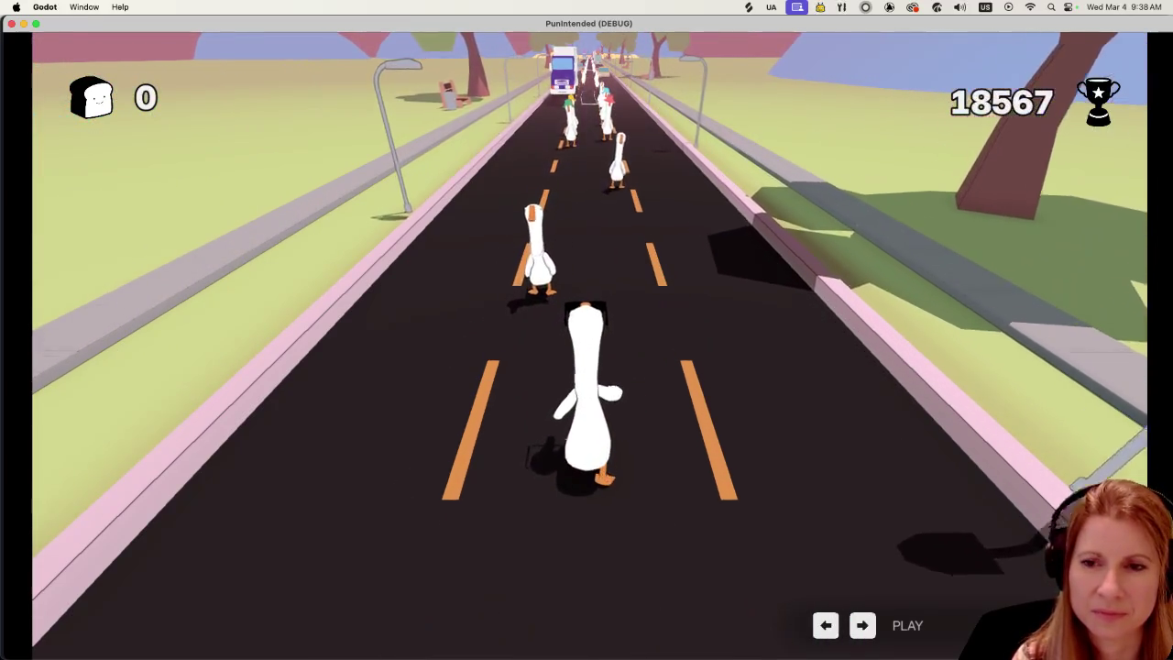
key("Left")
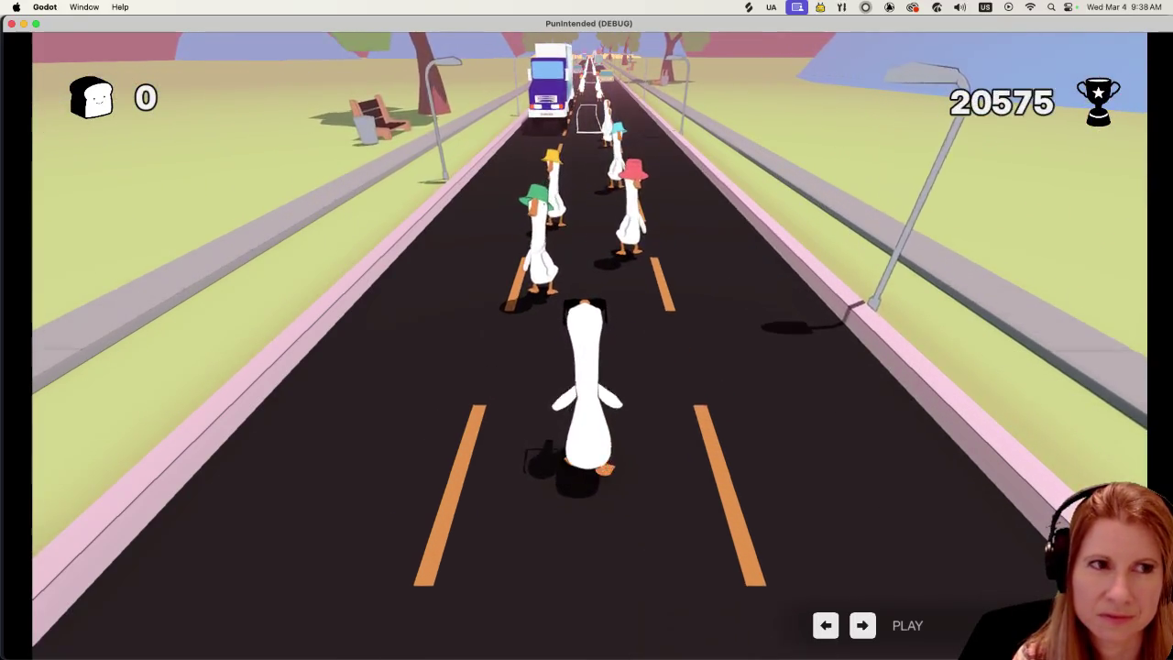
key("Left")
key("Left")
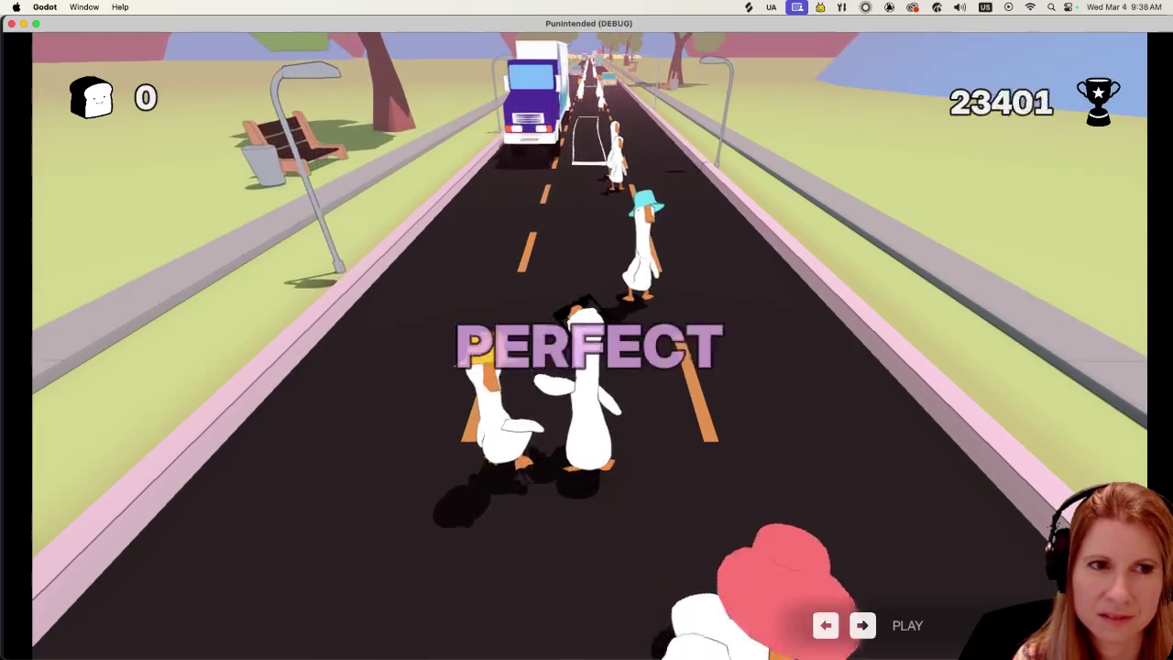
key("Right")
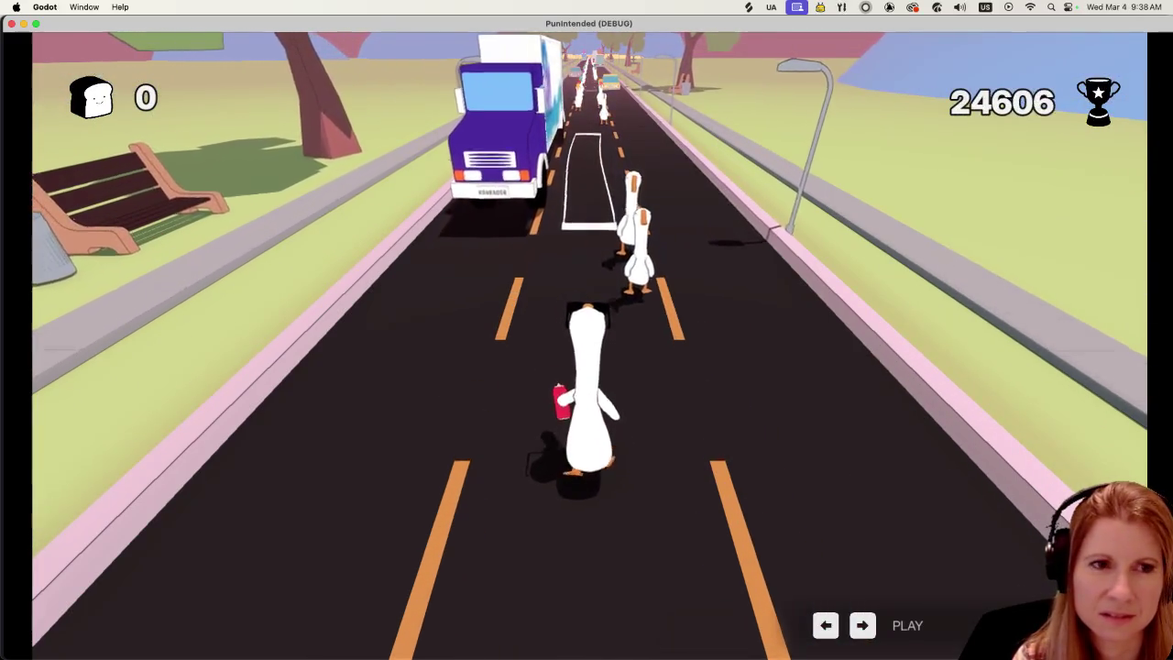
key("Right")
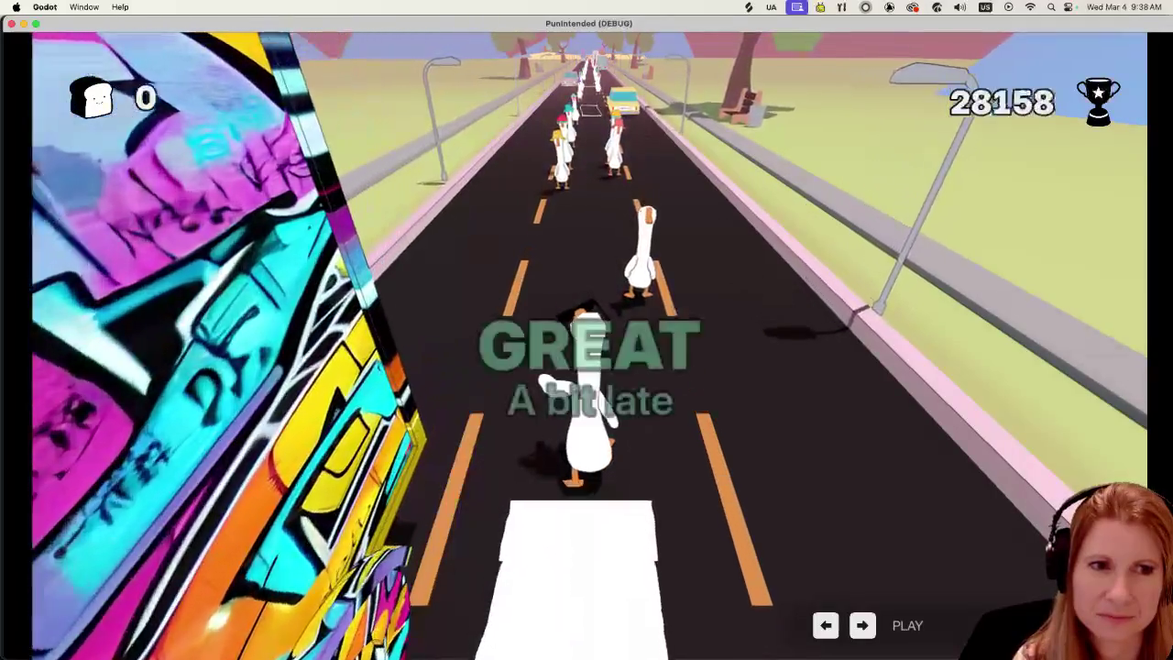
key("Right")
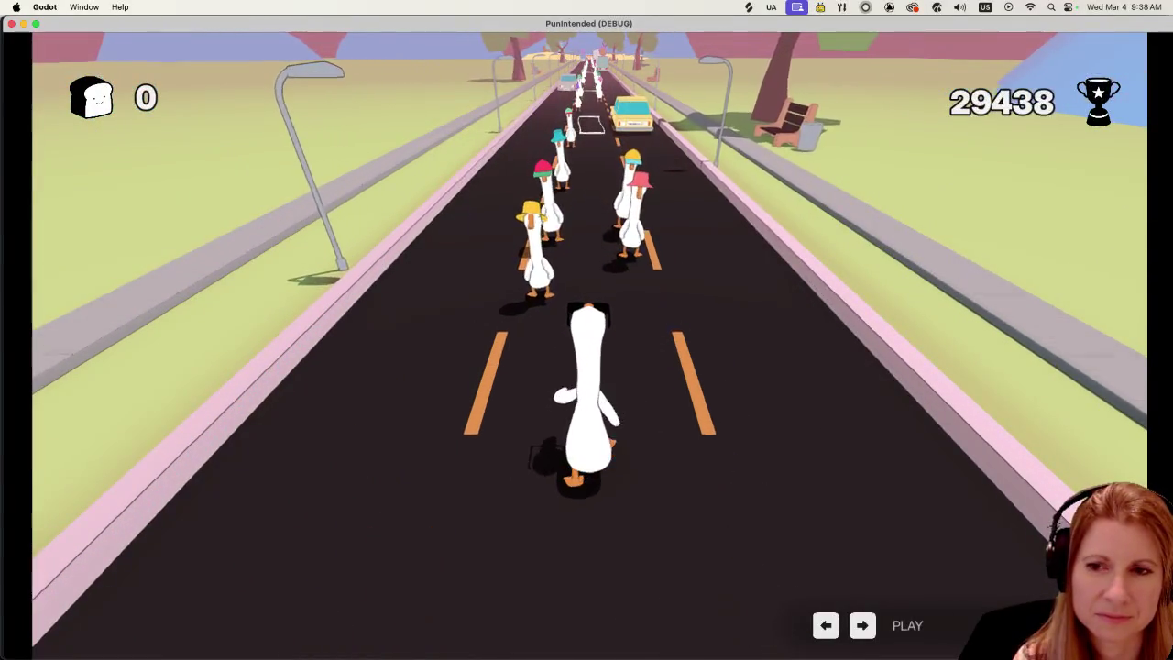
key("Right")
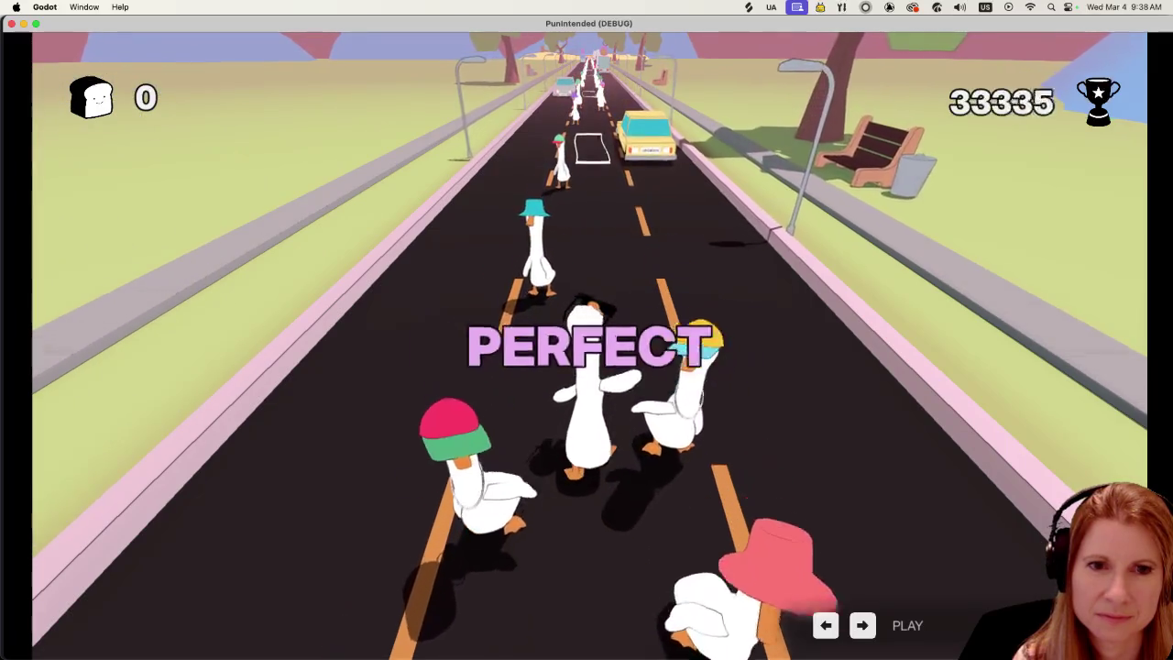
key("Right")
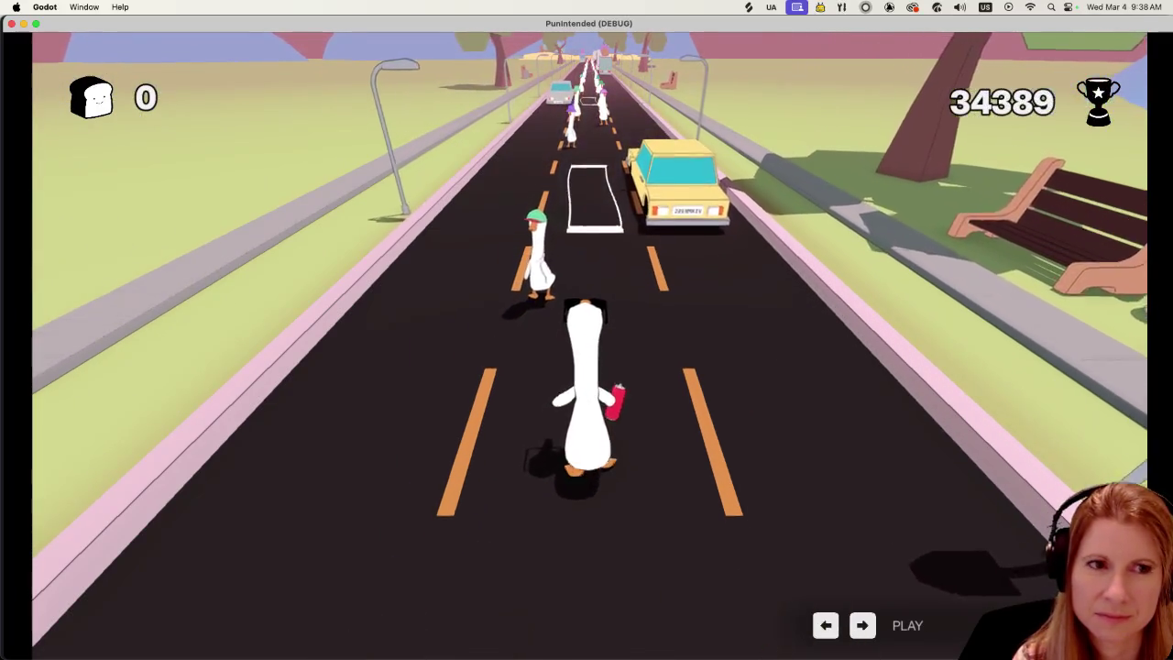
key("Right")
key("Right")
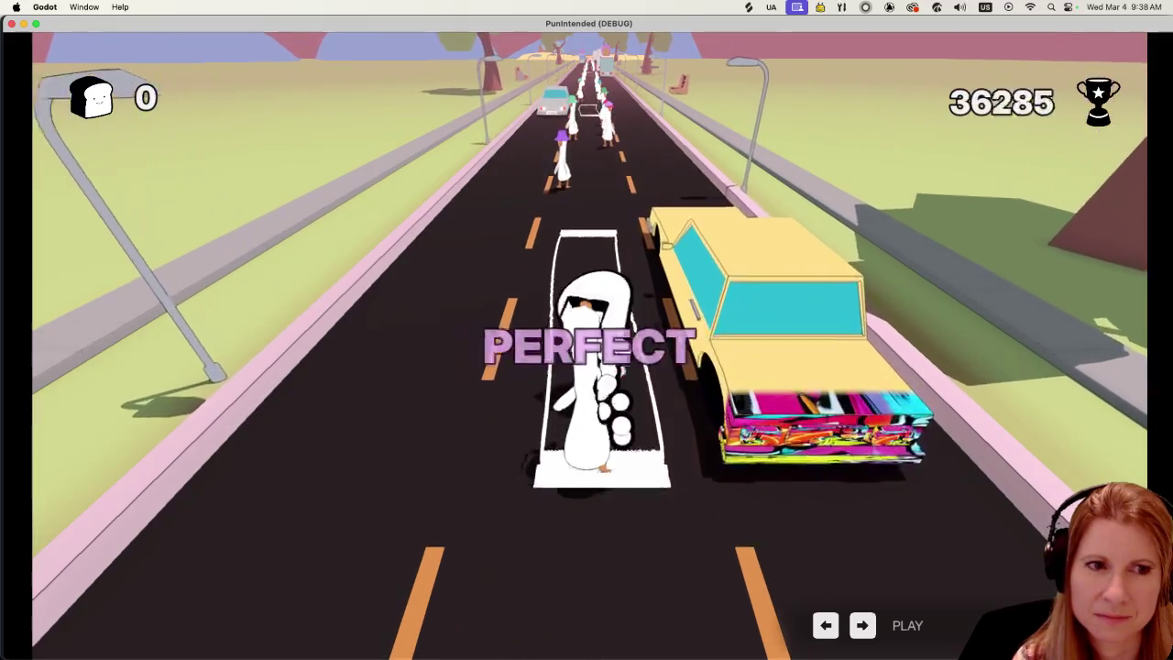
key("Right")
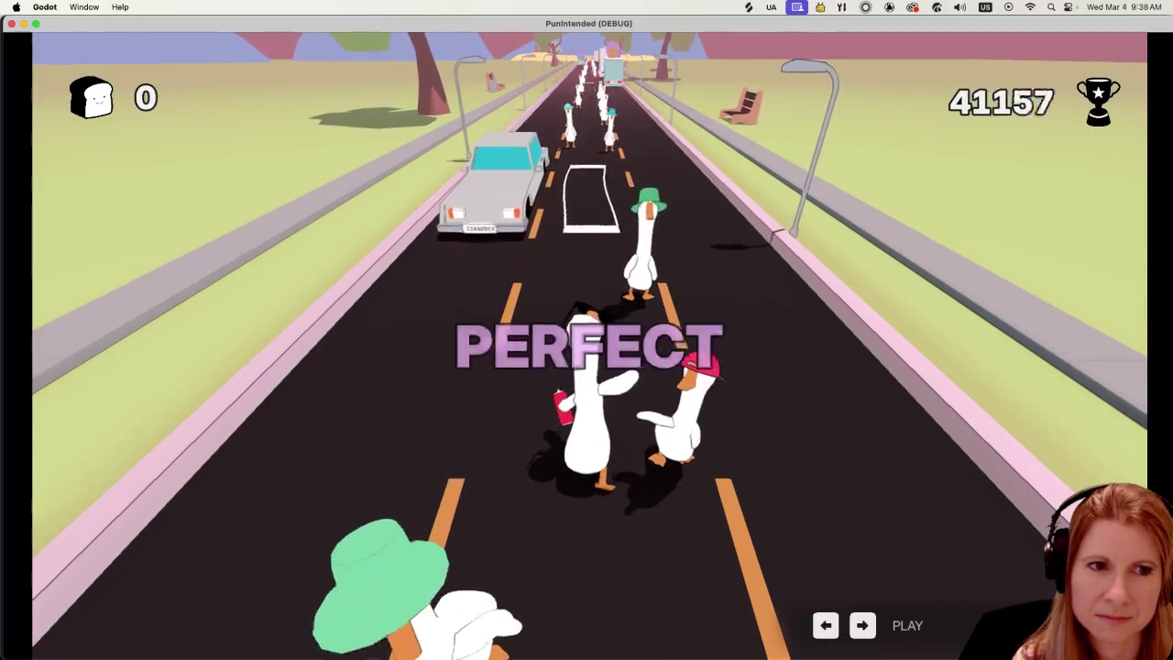
key("Left")
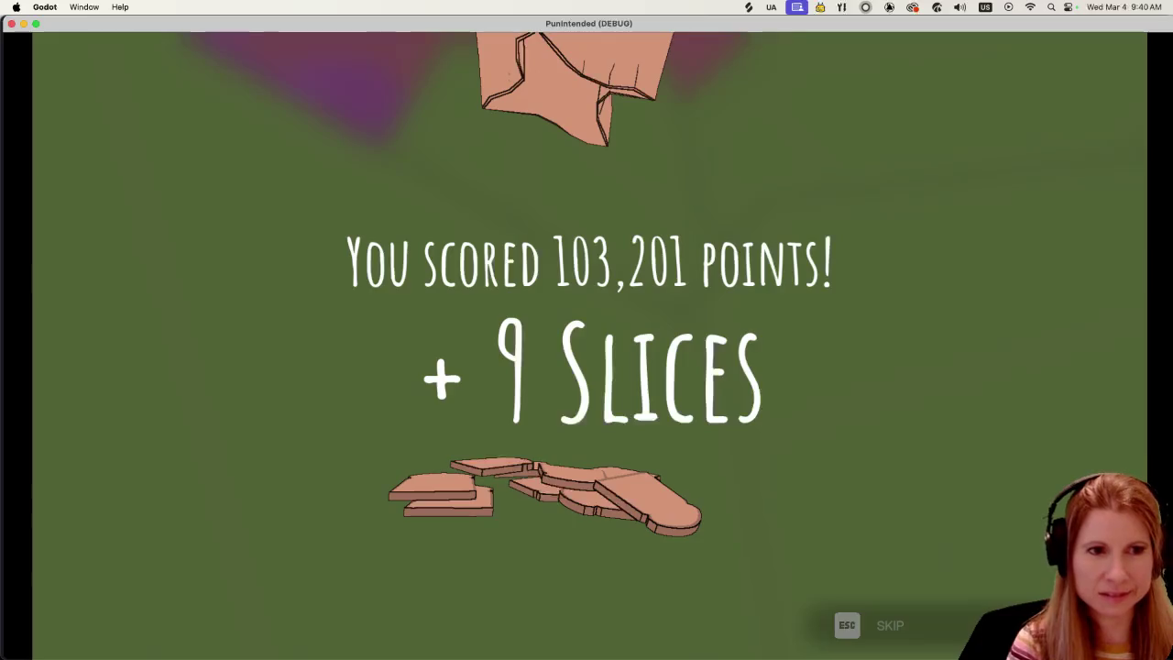
Step: Skip the score screen, view and close the Leaderboard, then enter the Store
key("Escape")
key("Down")
key("Return")
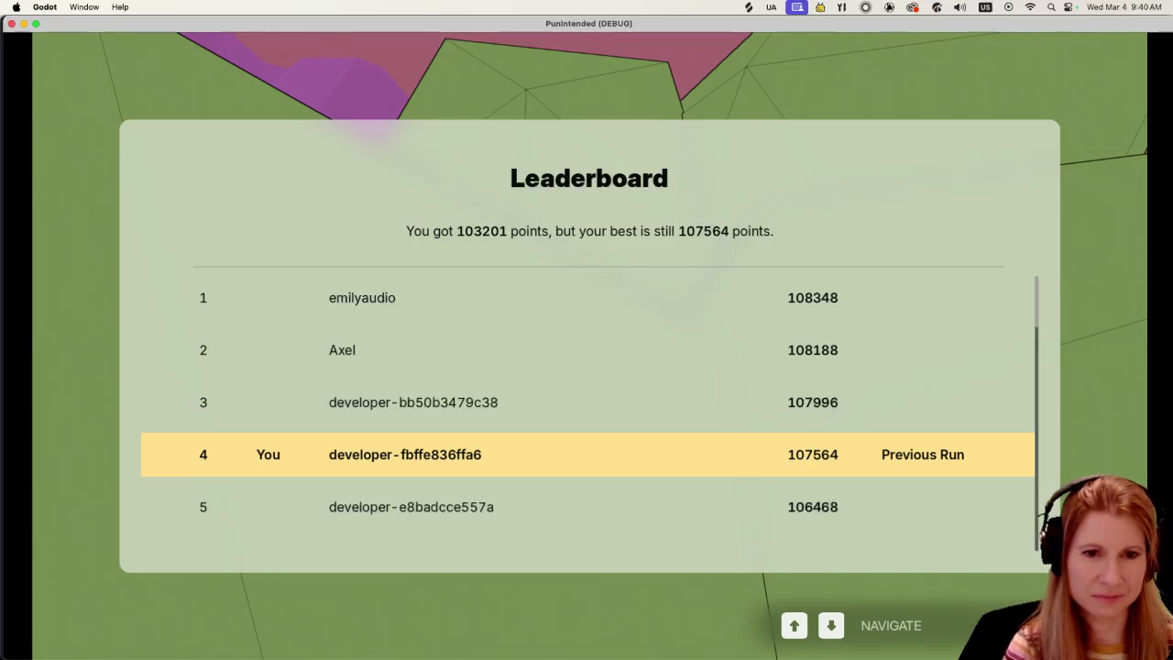
key("Escape")
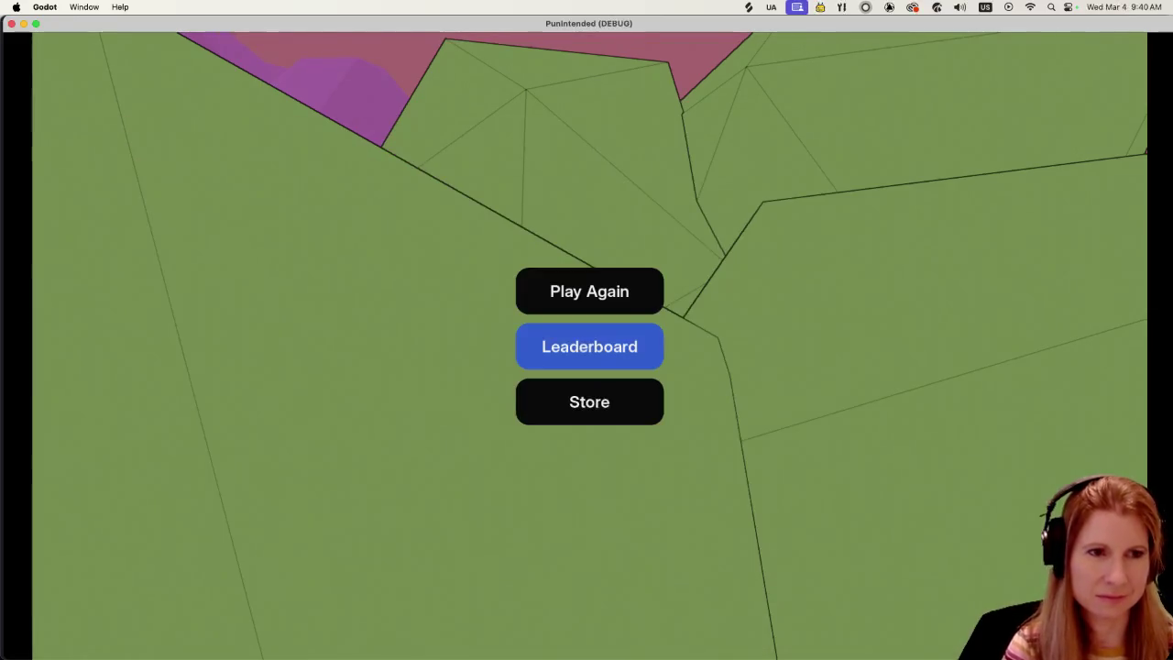
key("Down")
key("Return")
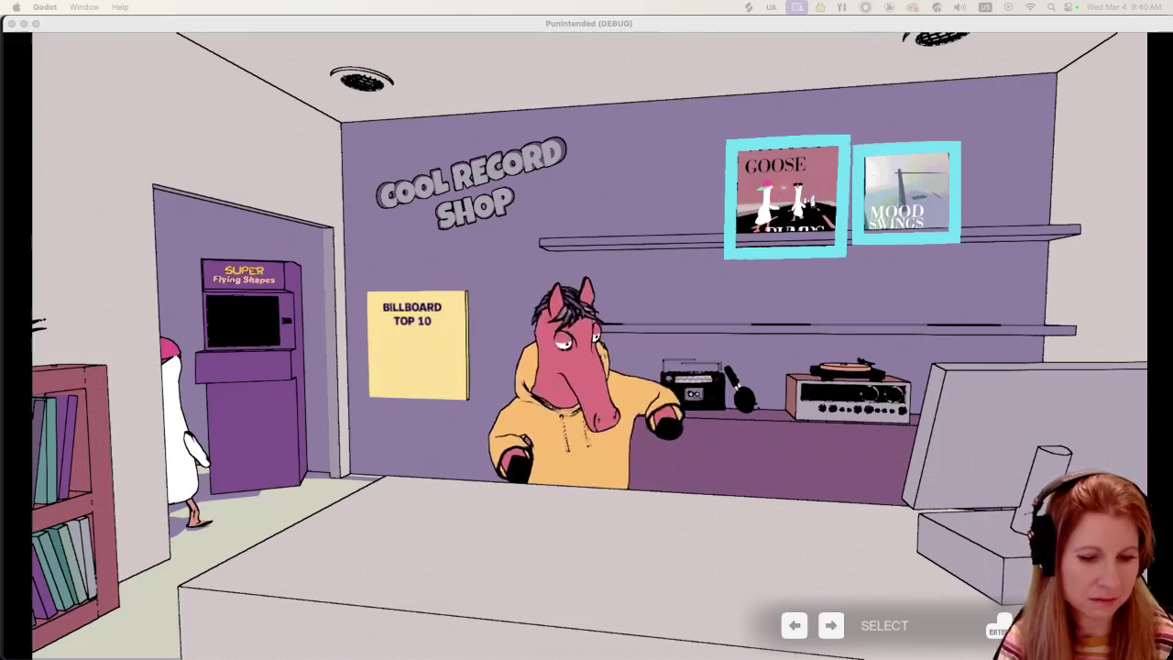
Step: Focus the game window and quit it with Cmd+Q
left_click(587, 29)
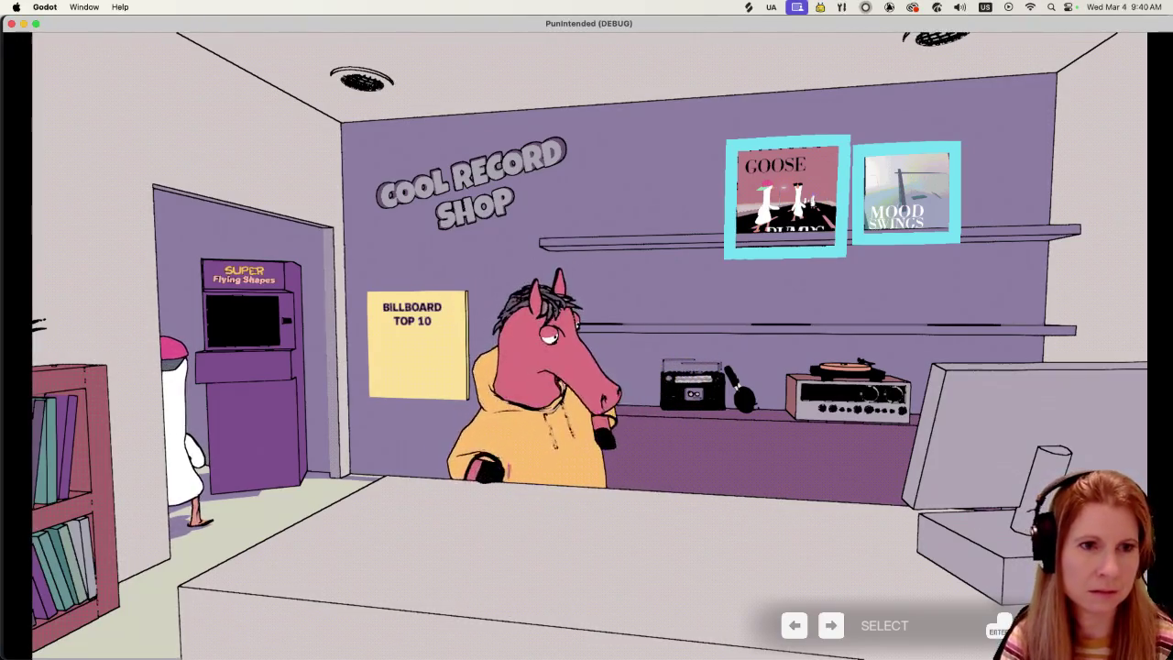
key("super+q")
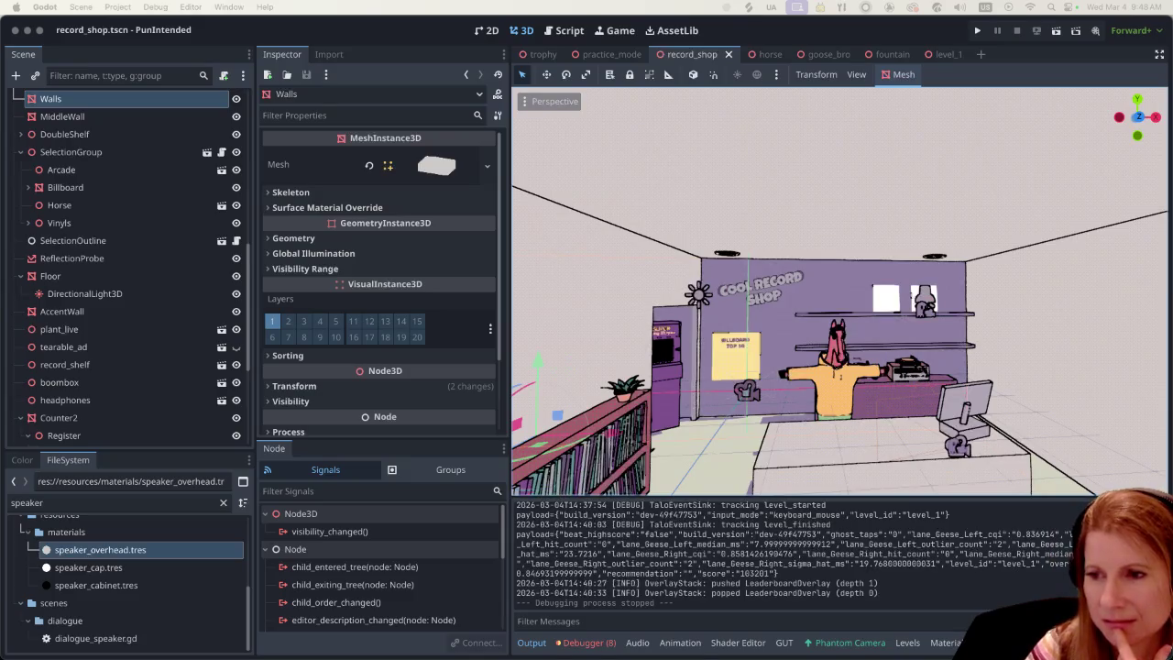
Step: Switch over to the FMOD Studio sound project with Cmd+Tab
key("super+Tab")
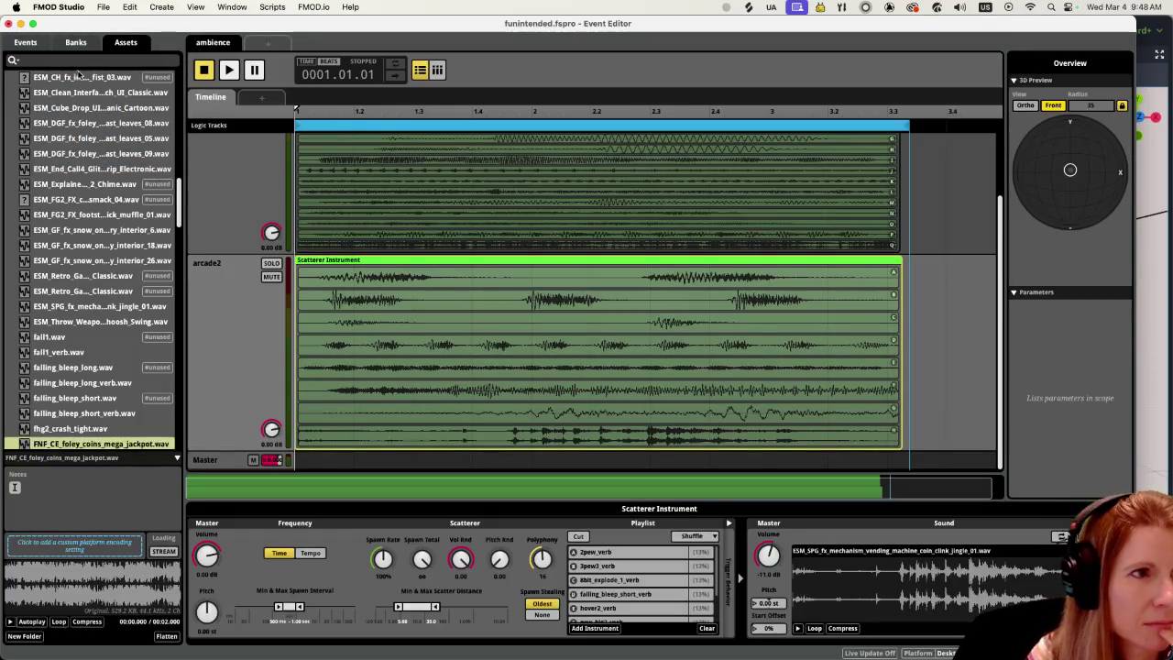
Step: Show the Events list and browse its folders, leaving judgement and ui expanded
left_click(28, 43)
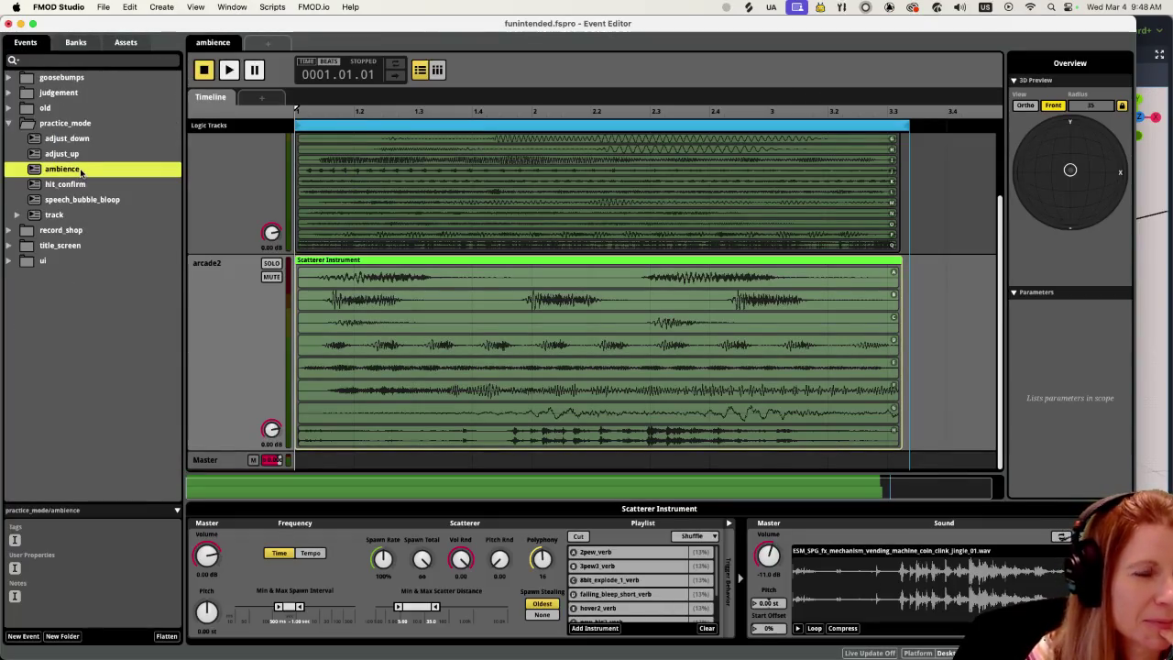
left_click(11, 123)
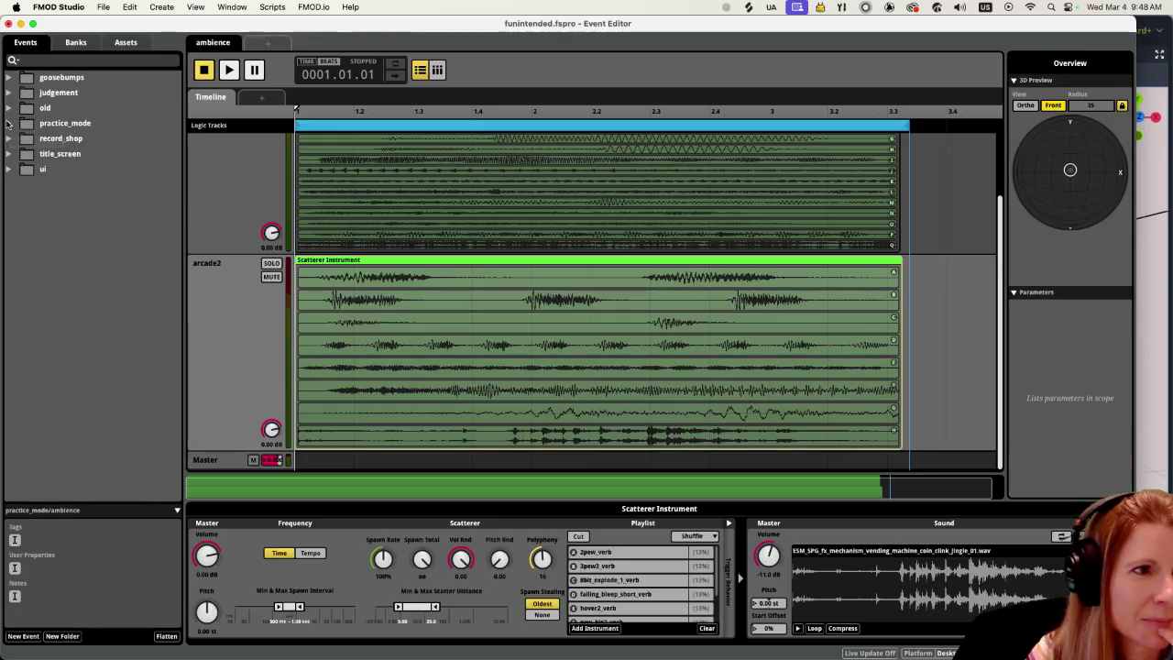
left_click(9, 154)
left_click(9, 154)
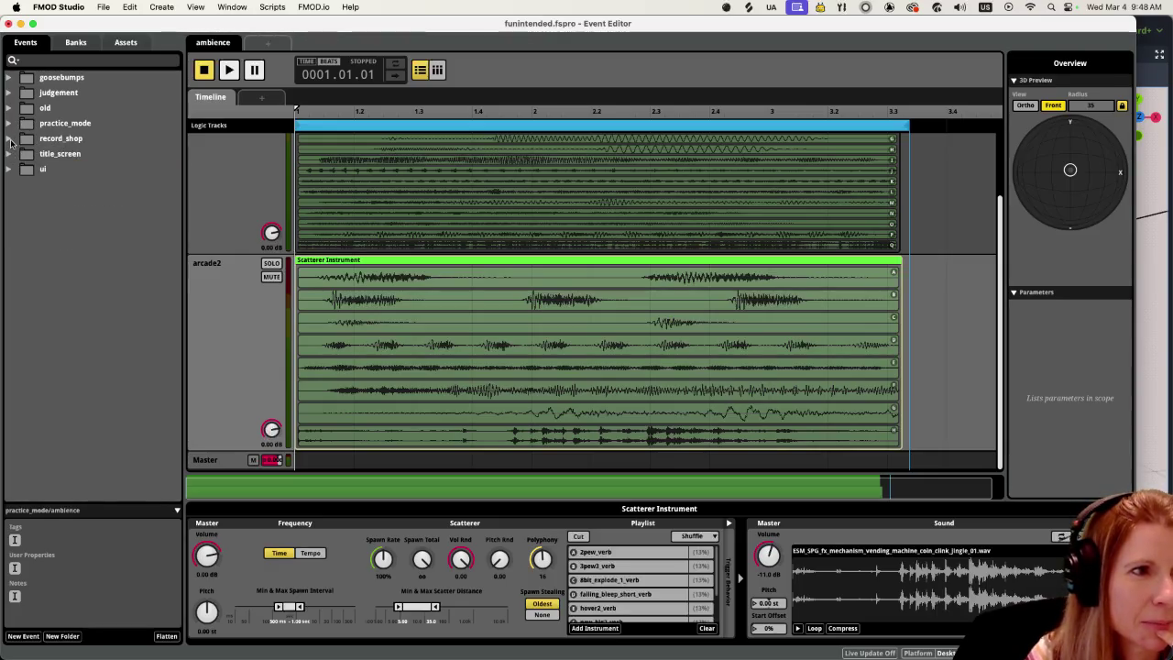
left_click(9, 92)
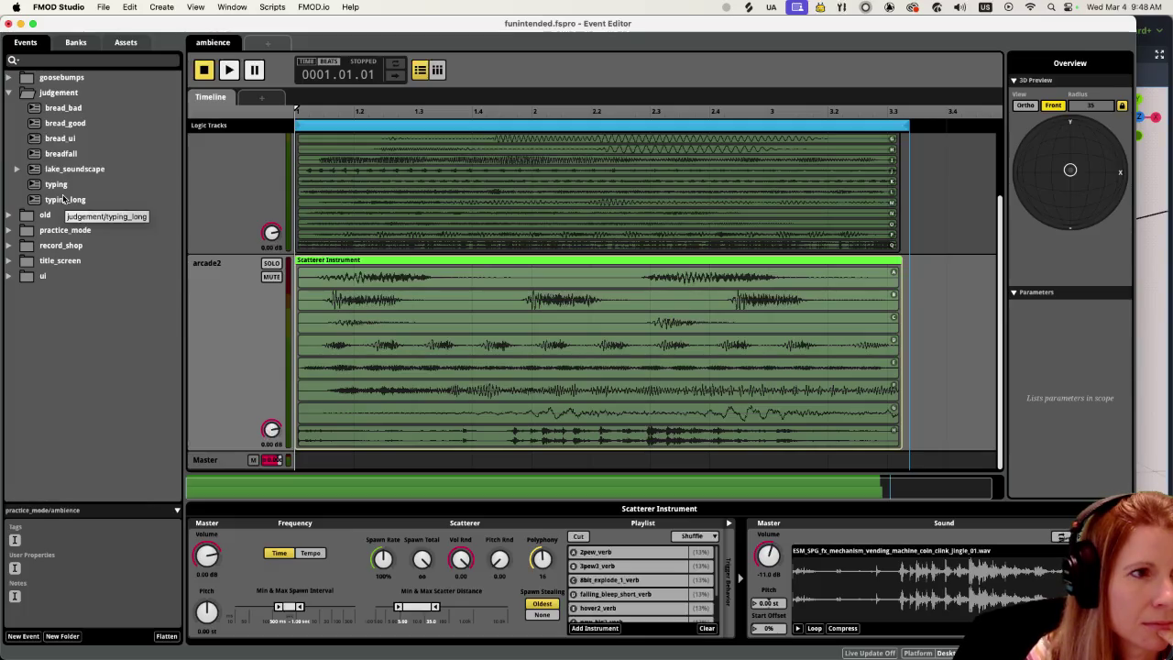
left_click(16, 170)
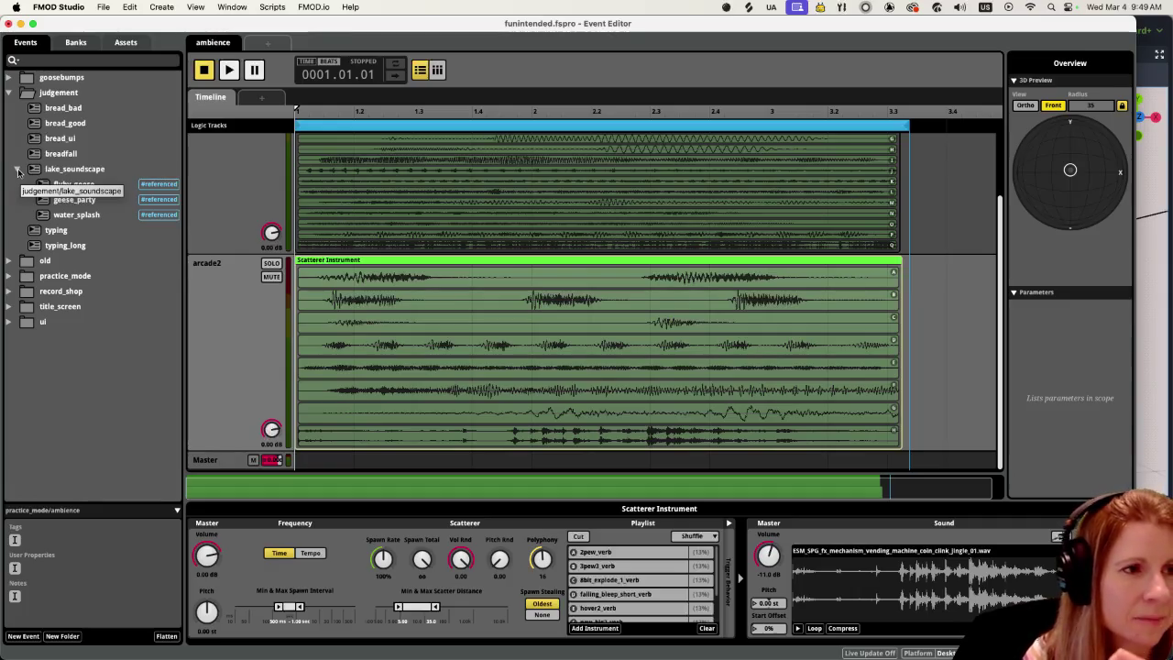
left_click(17, 171)
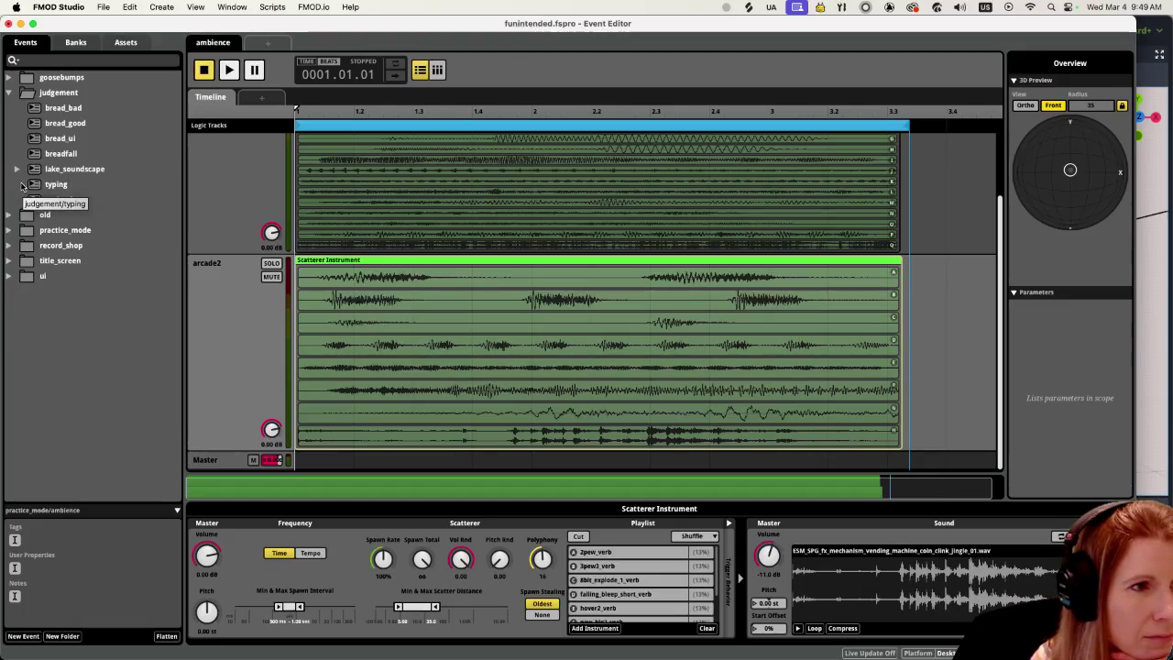
left_click(9, 277)
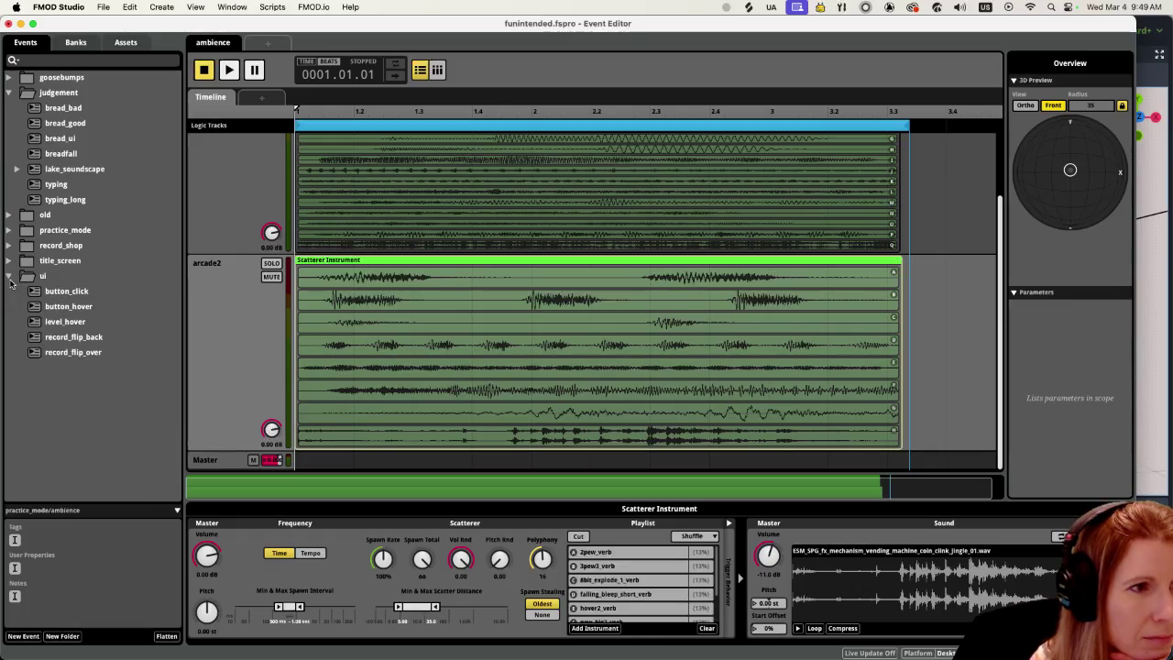
left_click(8, 78)
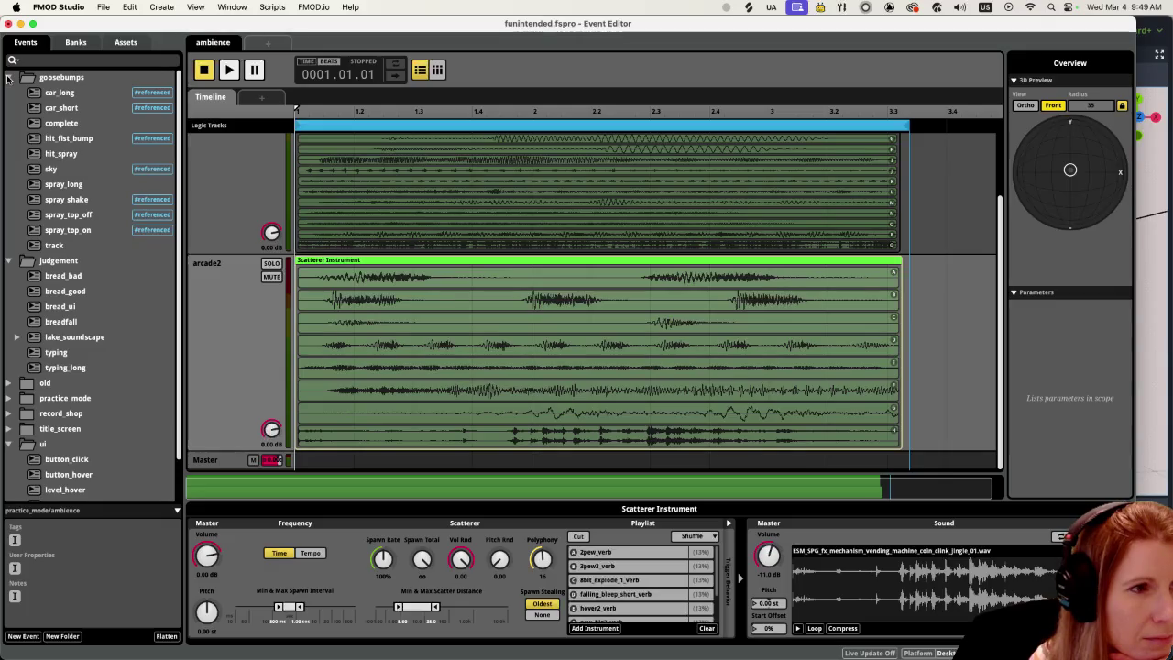
left_click(8, 78)
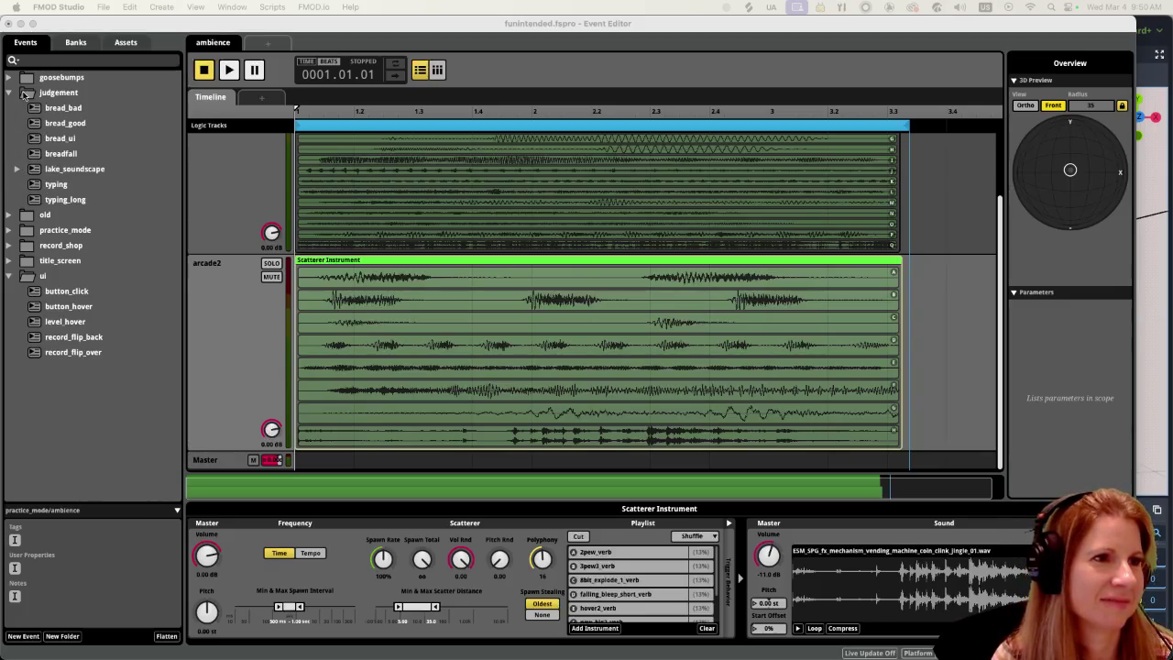
left_click(9, 93)
Step: Browse practice_mode and title_screen, opening the hit and title screen track events
left_click(9, 123)
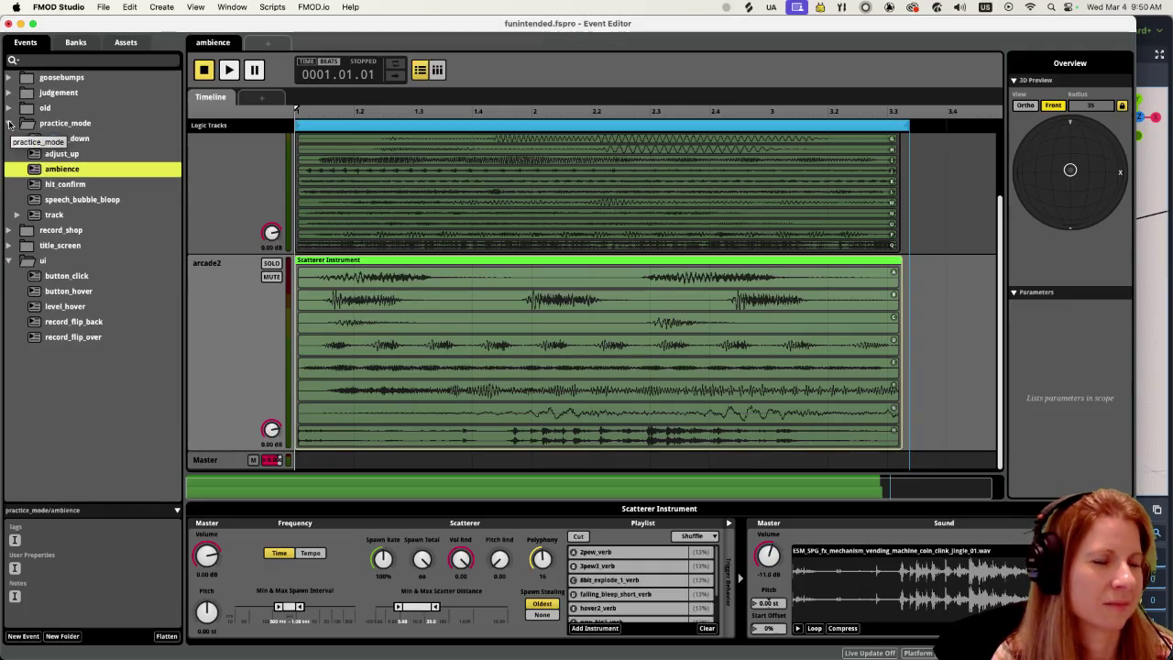
left_click(17, 215)
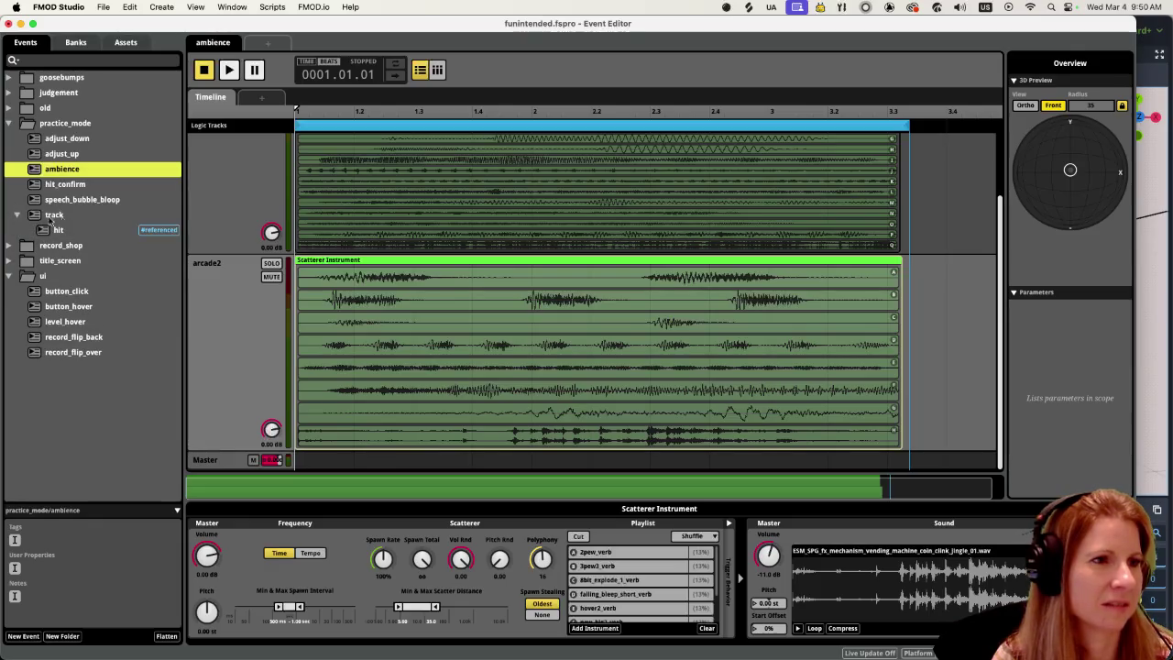
left_click(78, 215)
left_click(68, 229)
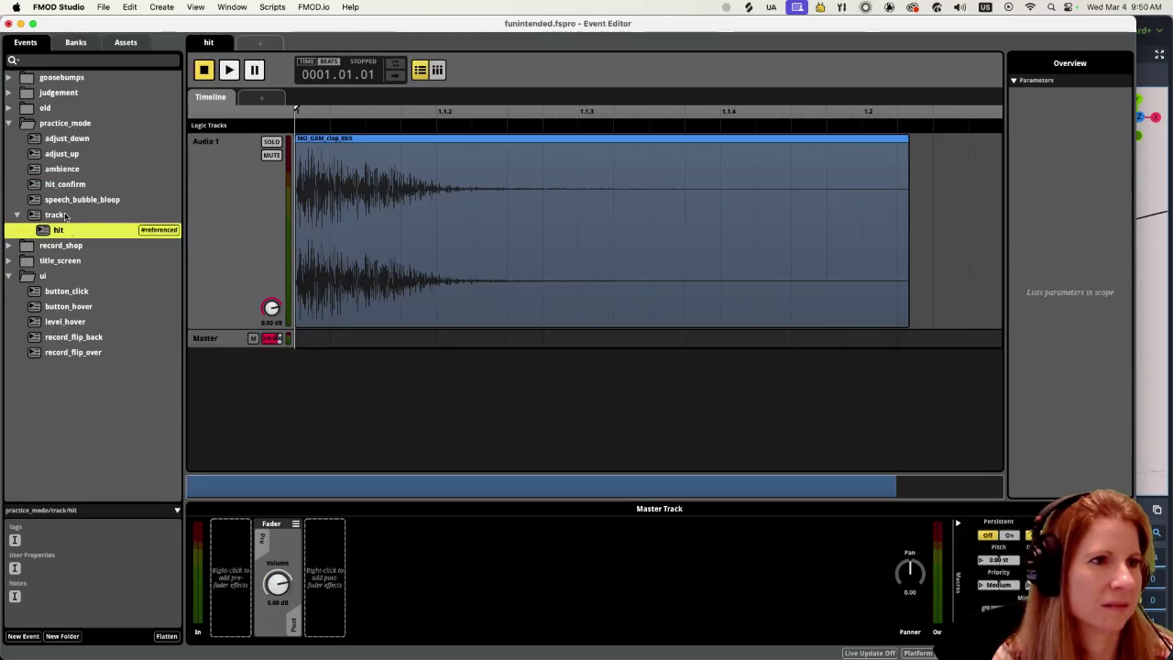
left_click(8, 123)
left_click(7, 155)
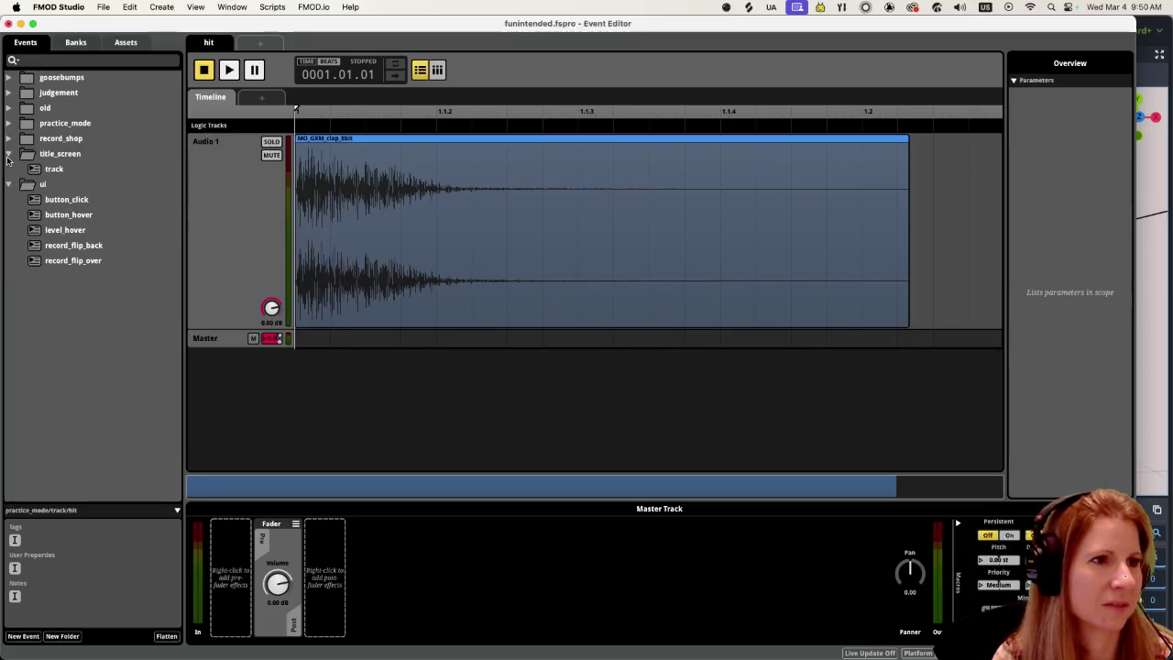
left_click(70, 170)
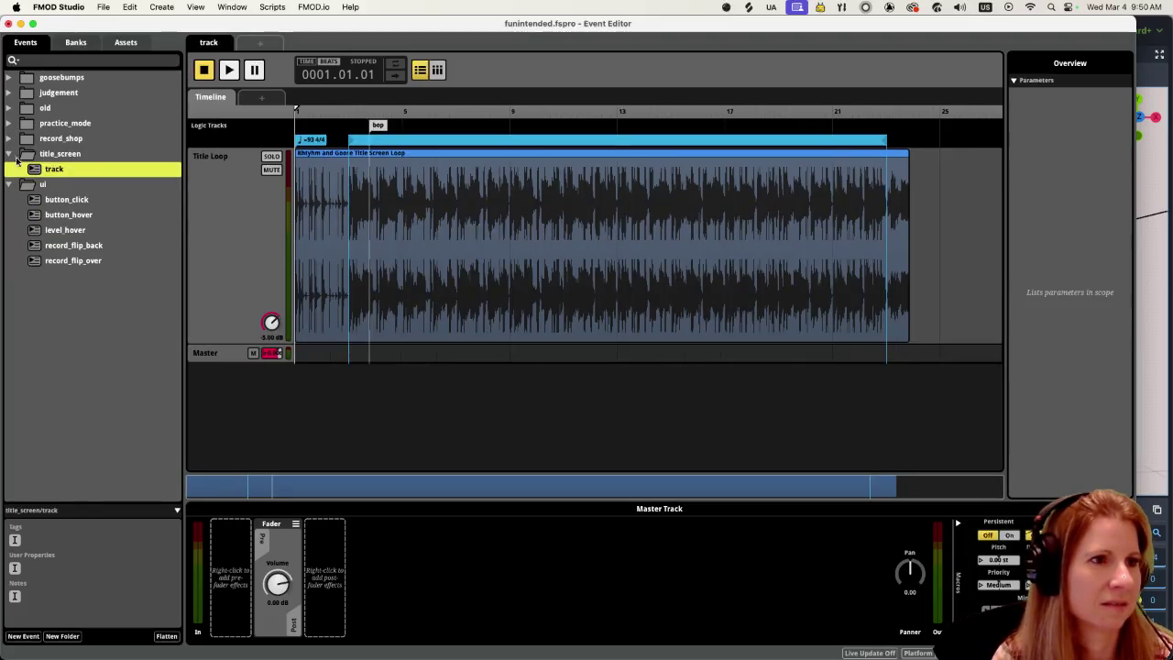
left_click(10, 154)
Step: Expand judgement and peek inside the lake_soundscape, old and goosebumps folders
left_click(9, 93)
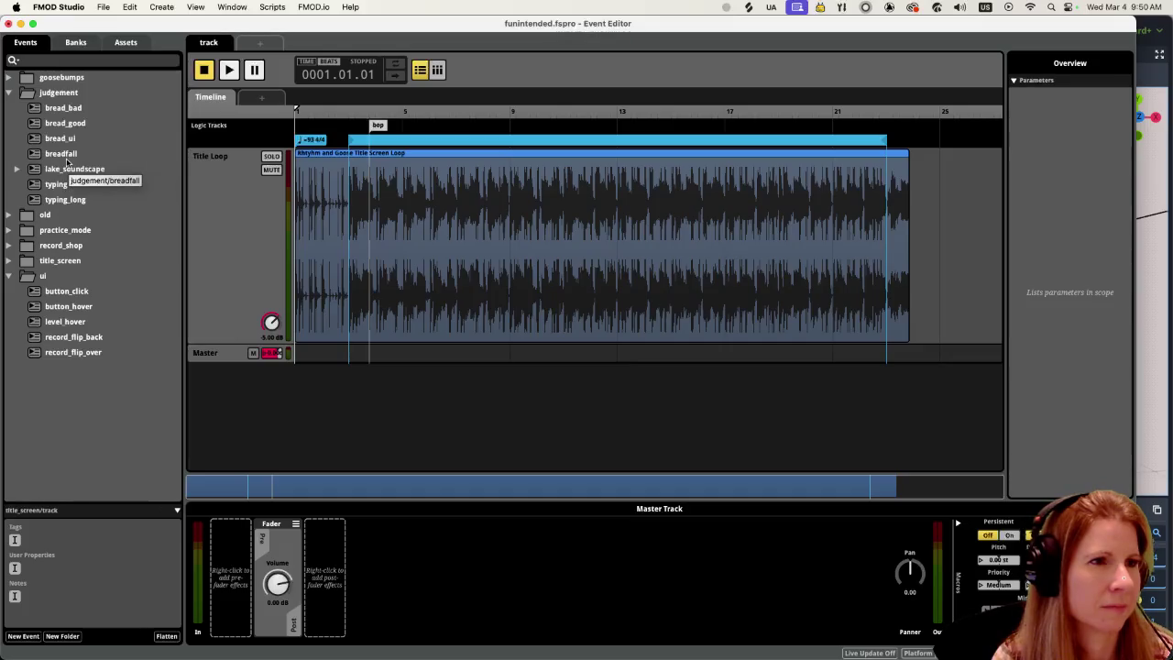
left_click(16, 171)
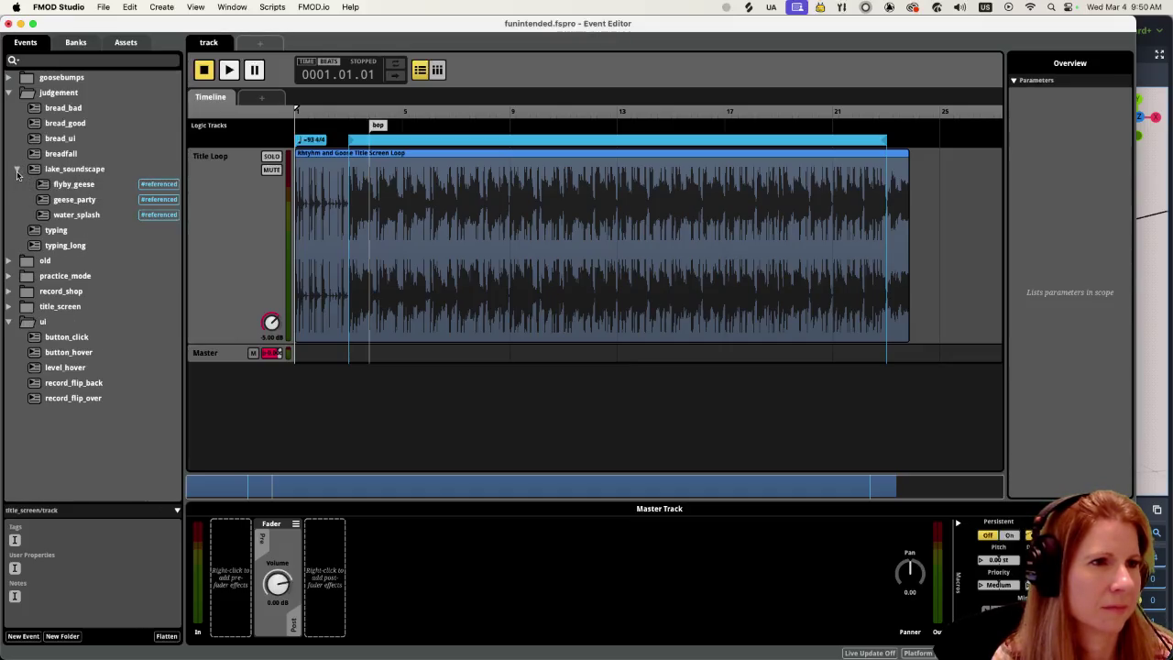
left_click(16, 172)
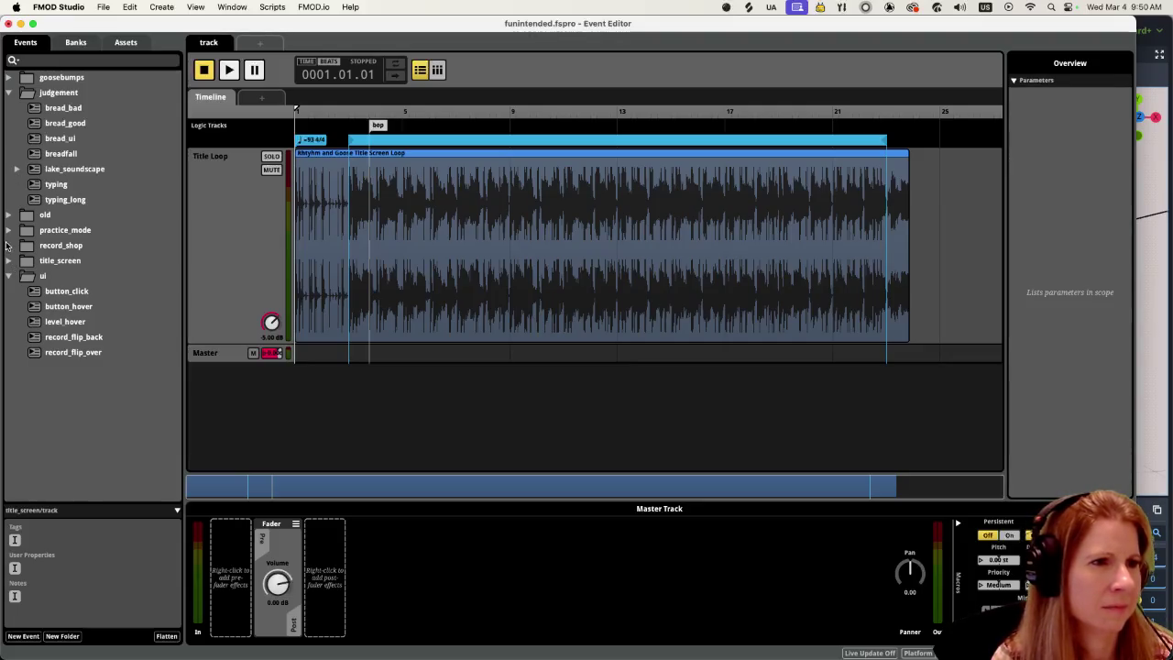
left_click(8, 215)
left_click(9, 216)
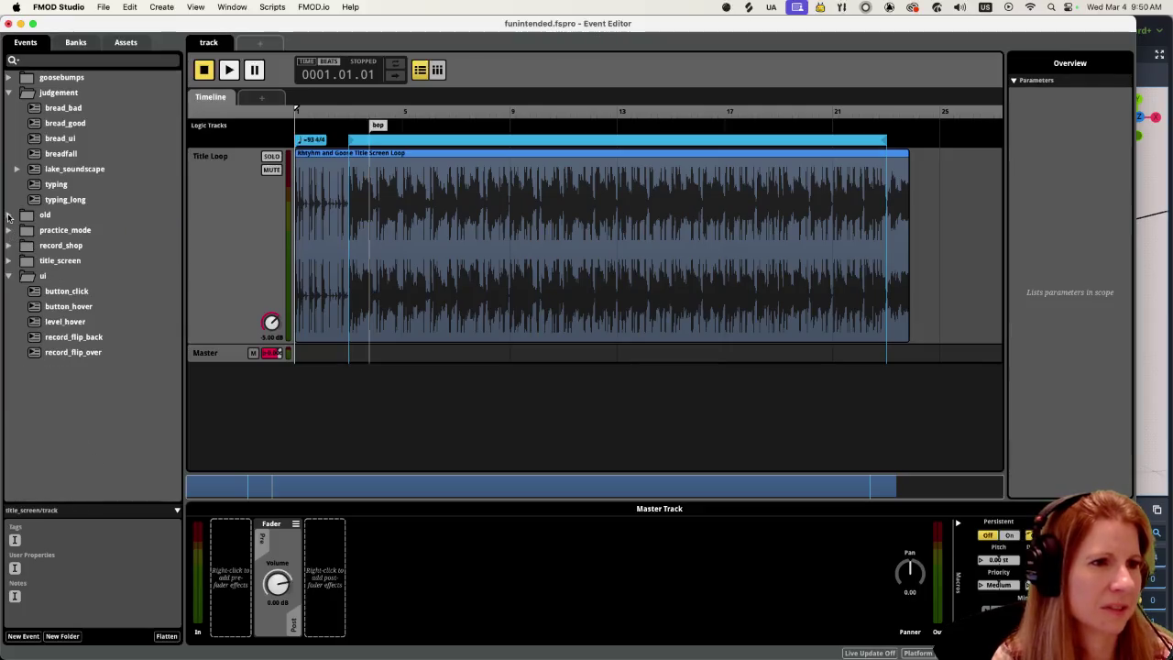
left_click(9, 79)
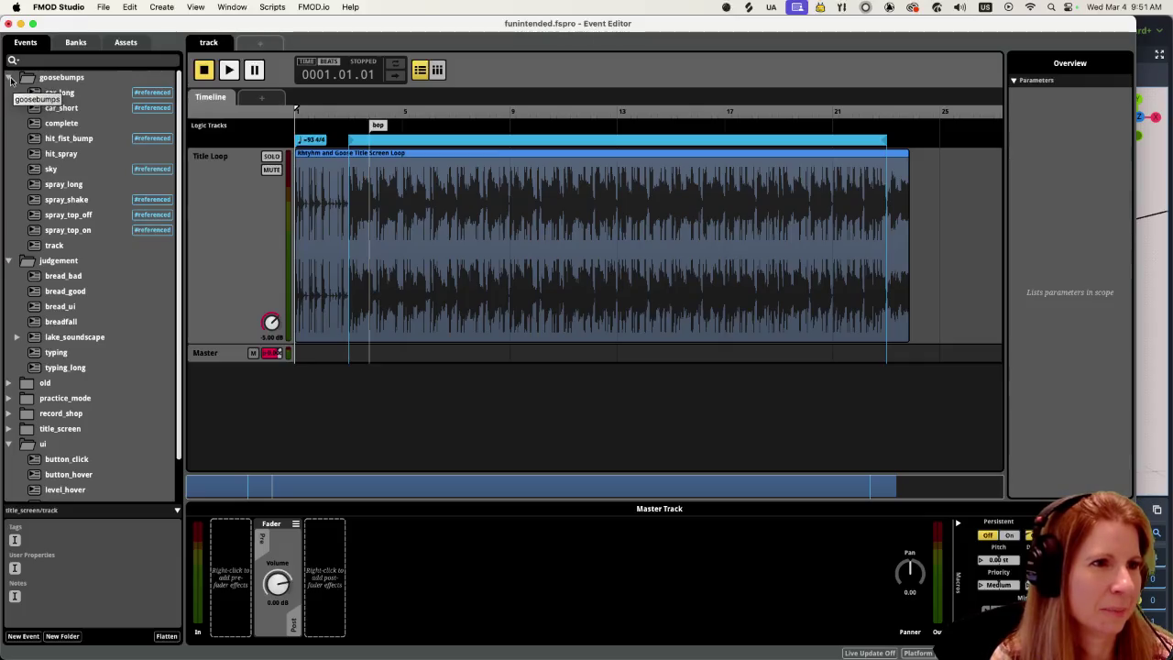
left_click(9, 79)
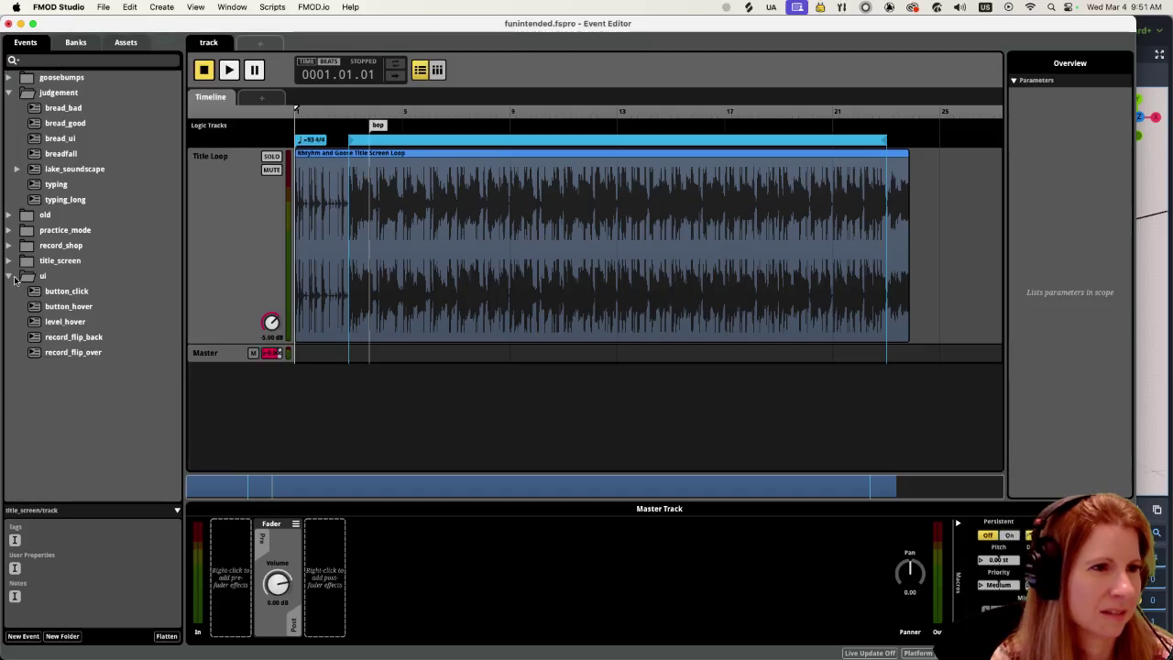
Step: Collapse ui and expand the title_screen, record_shop and practice_mode folders
left_click(9, 276)
left_click(10, 262)
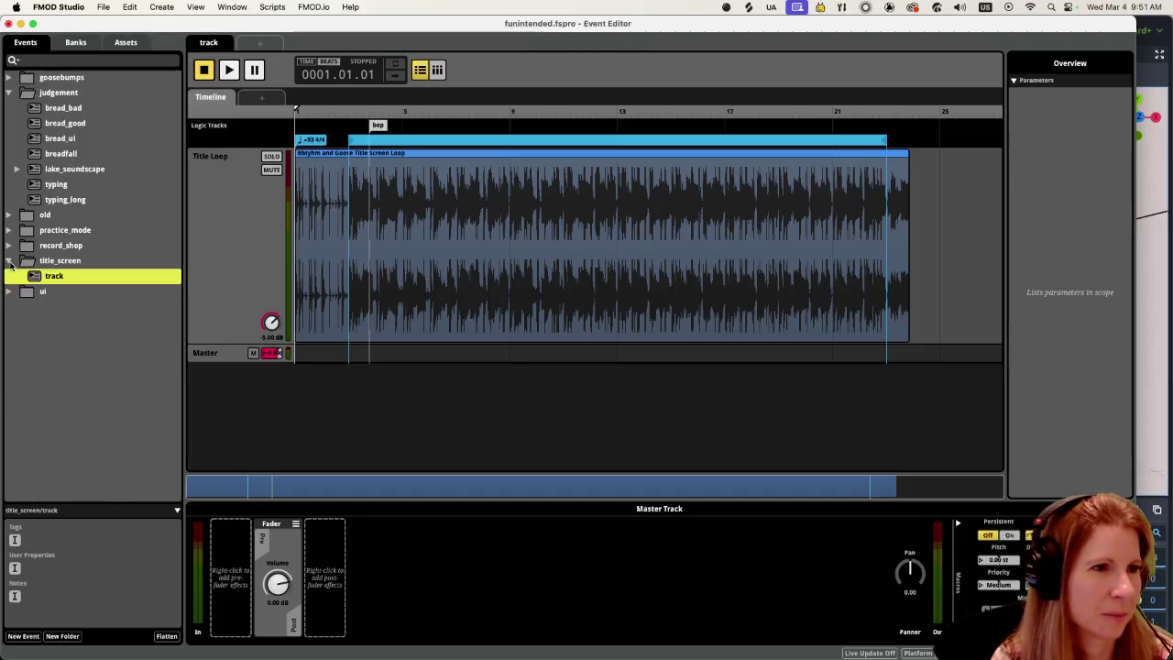
left_click(8, 245)
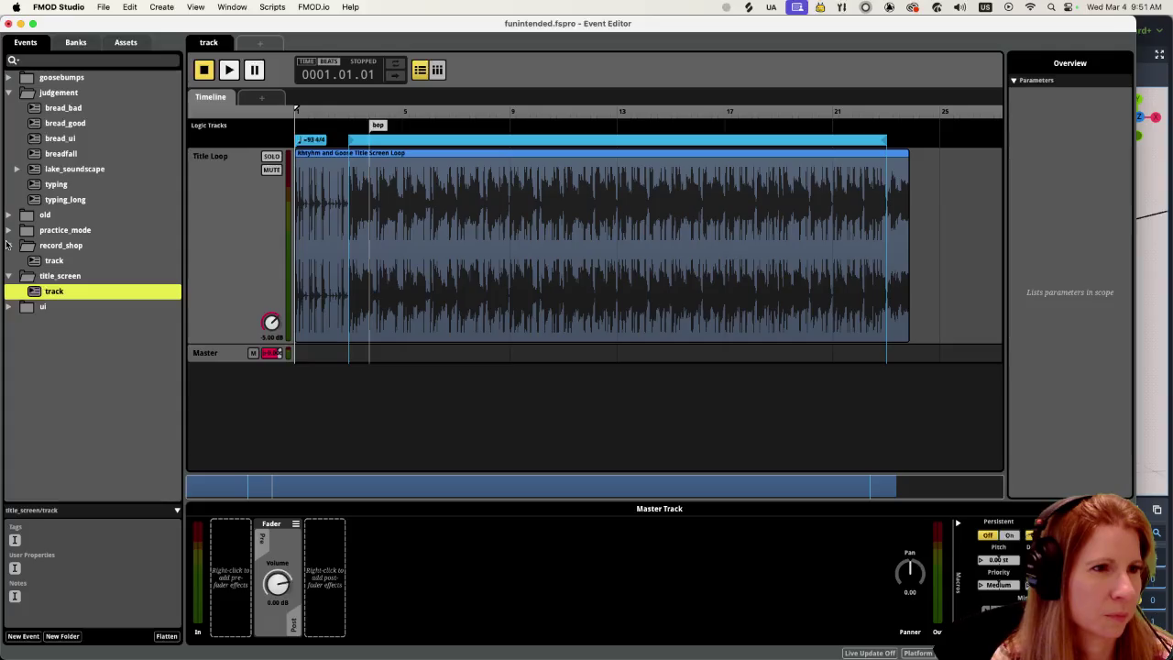
left_click(8, 230)
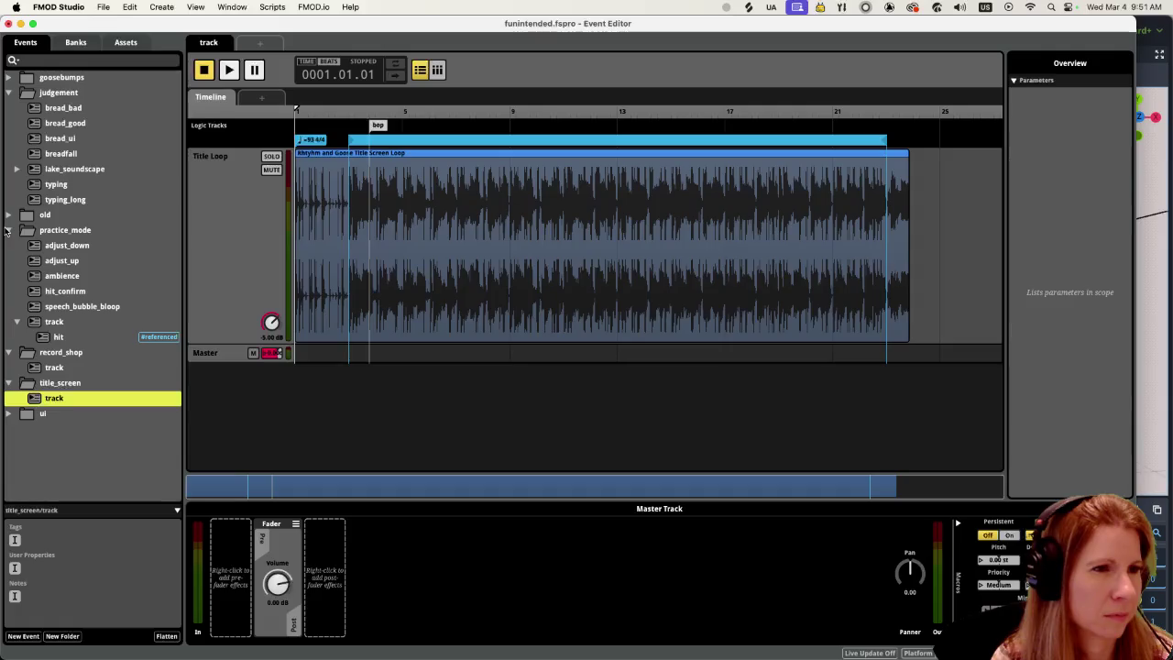
left_click(9, 215)
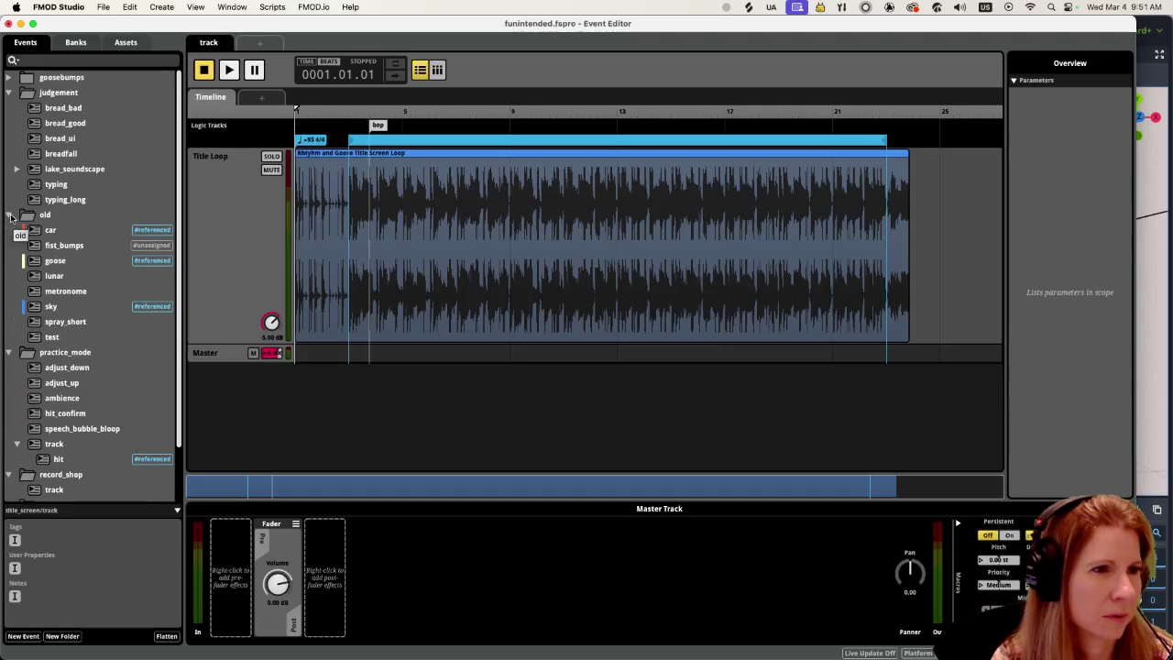
left_click(10, 215)
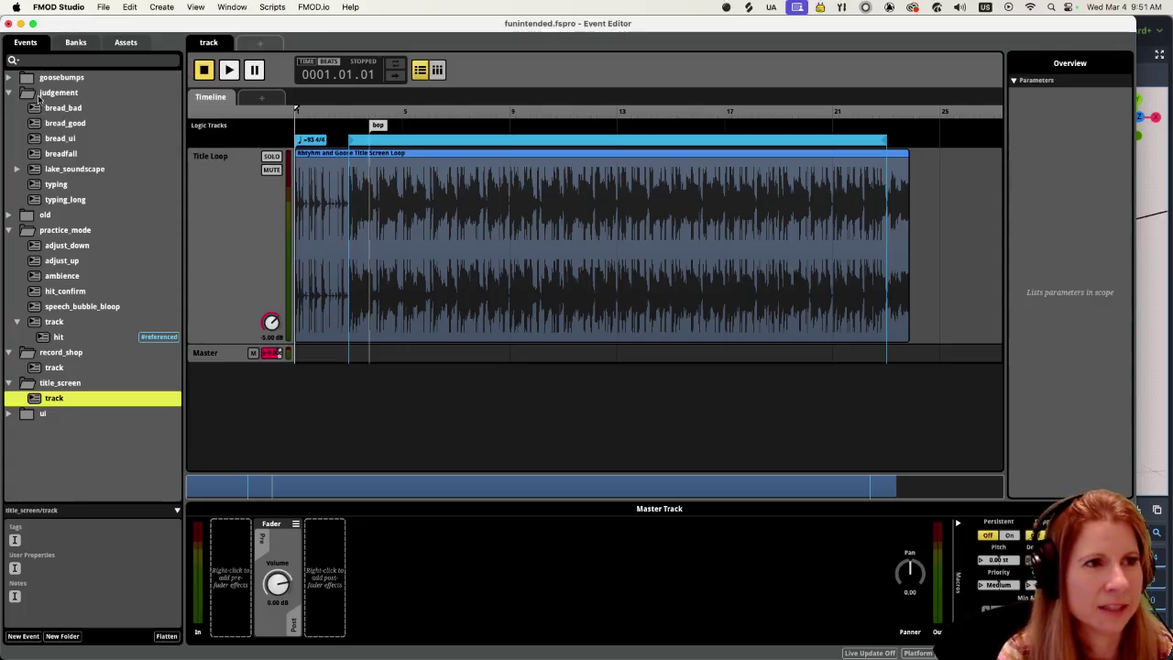
left_click(7, 76)
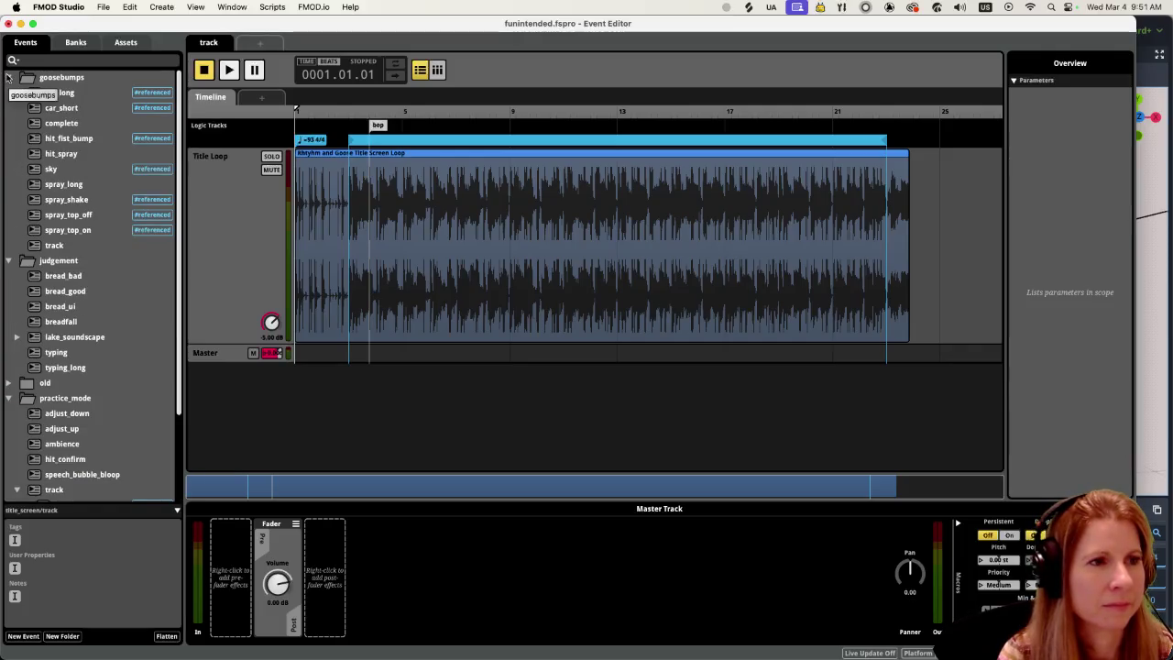
left_click(7, 77)
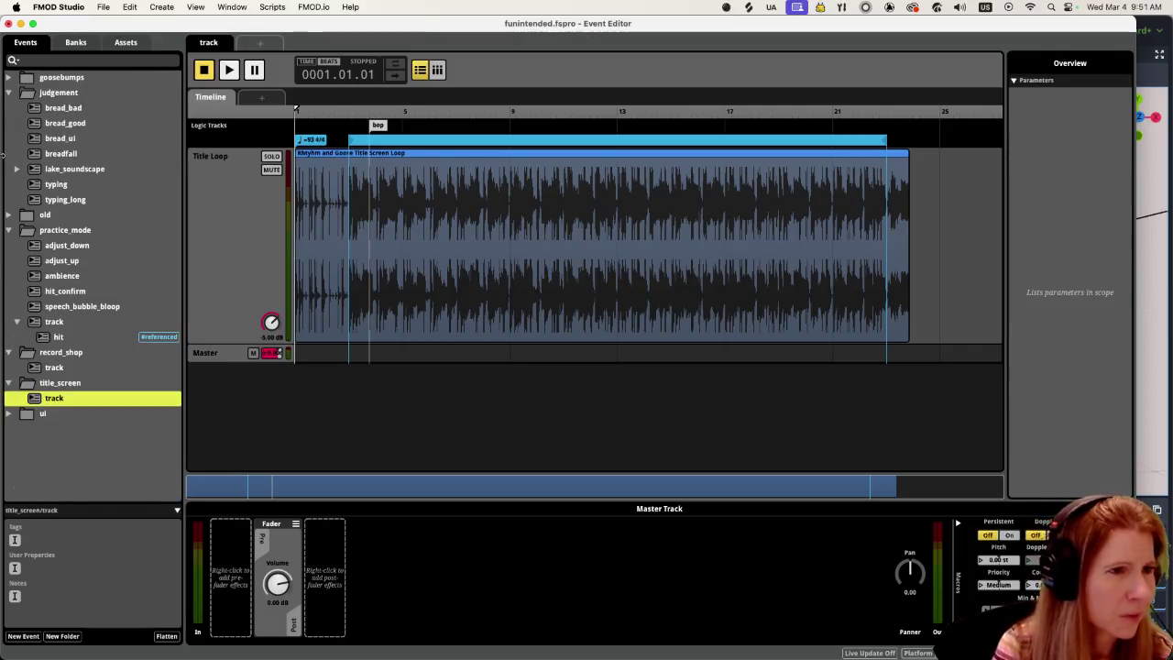
Step: Open lake_soundscape, then open the goosebumps complete event in the editor
left_click(80, 171)
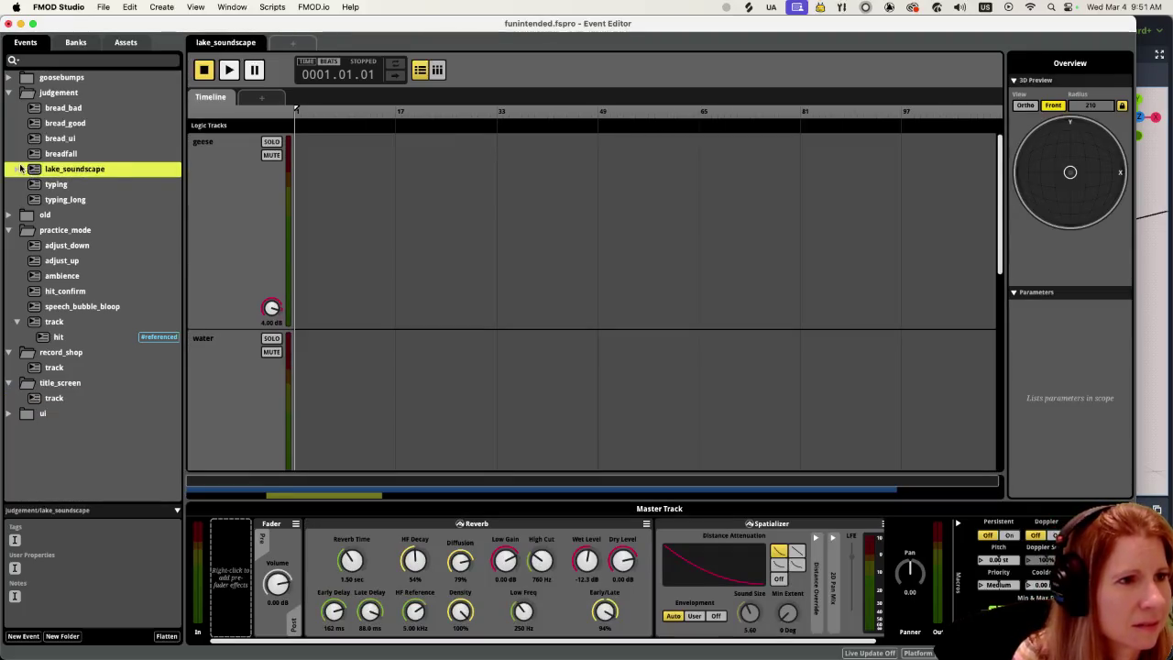
left_click(10, 214)
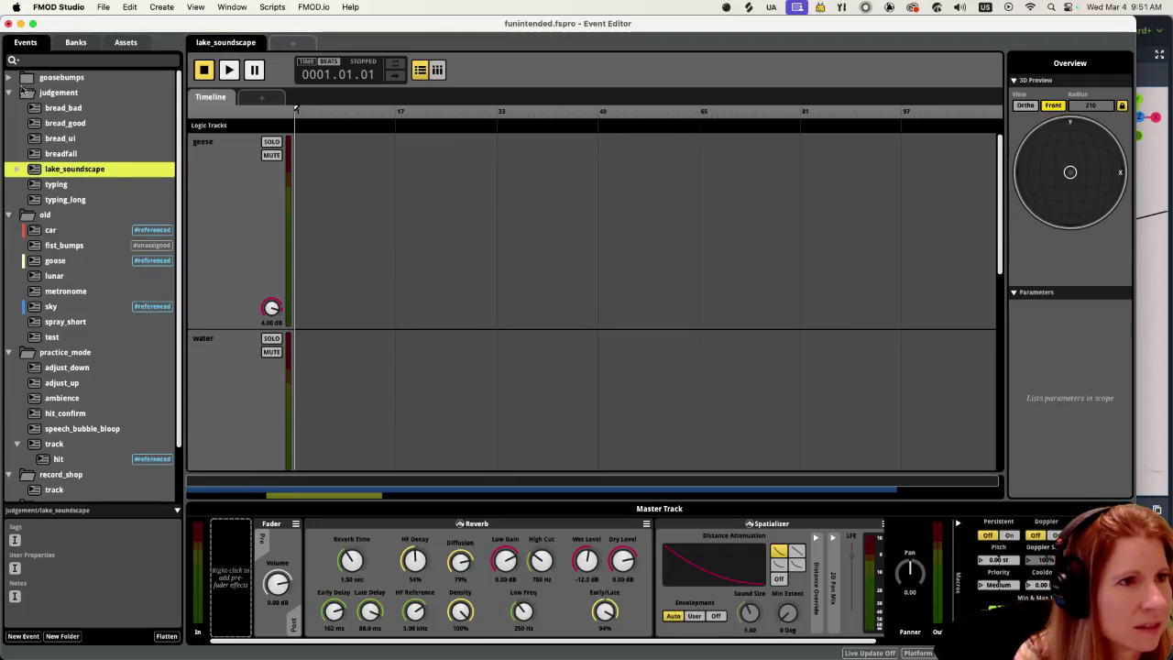
left_click(7, 78)
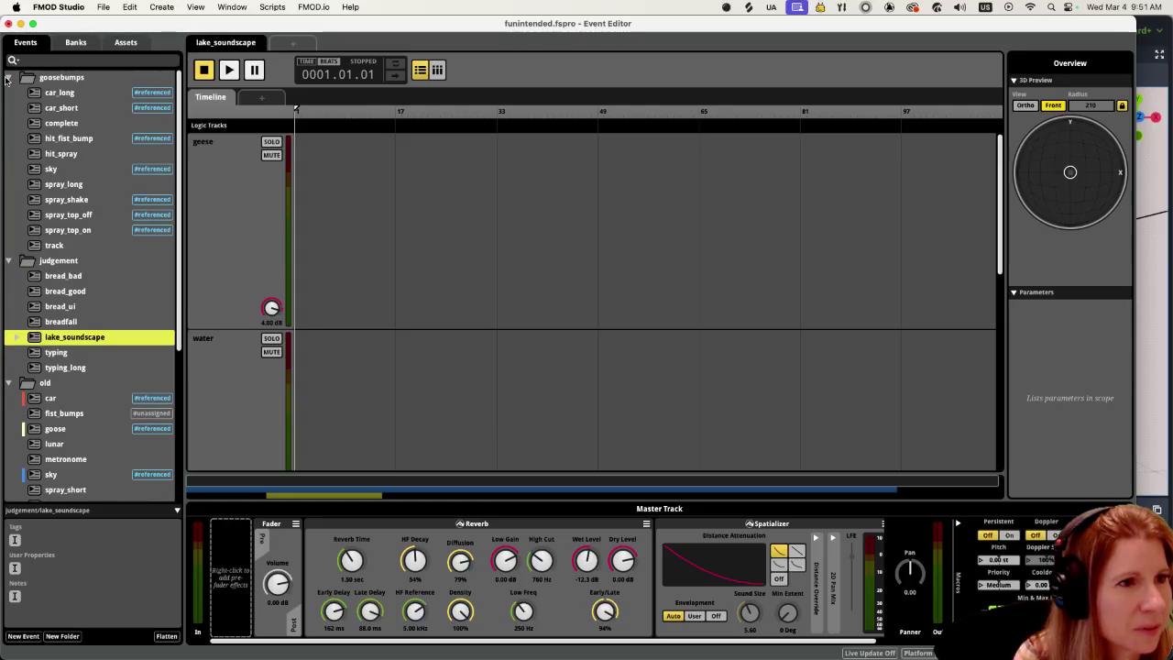
left_click(7, 77)
left_click(7, 77)
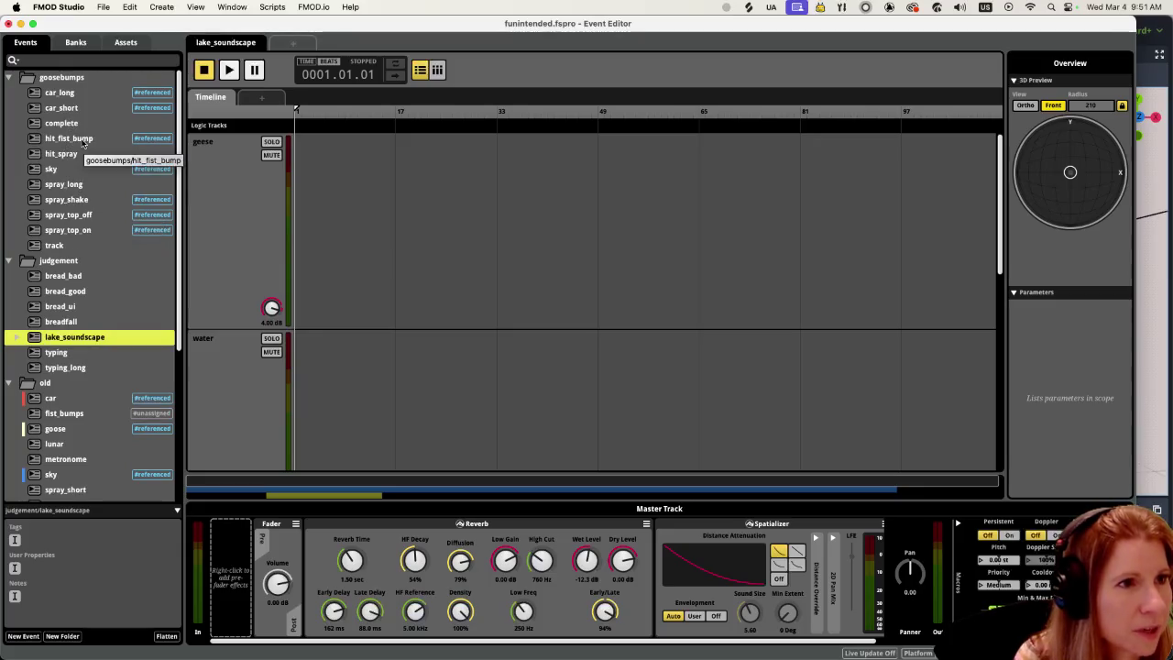
left_click(81, 121)
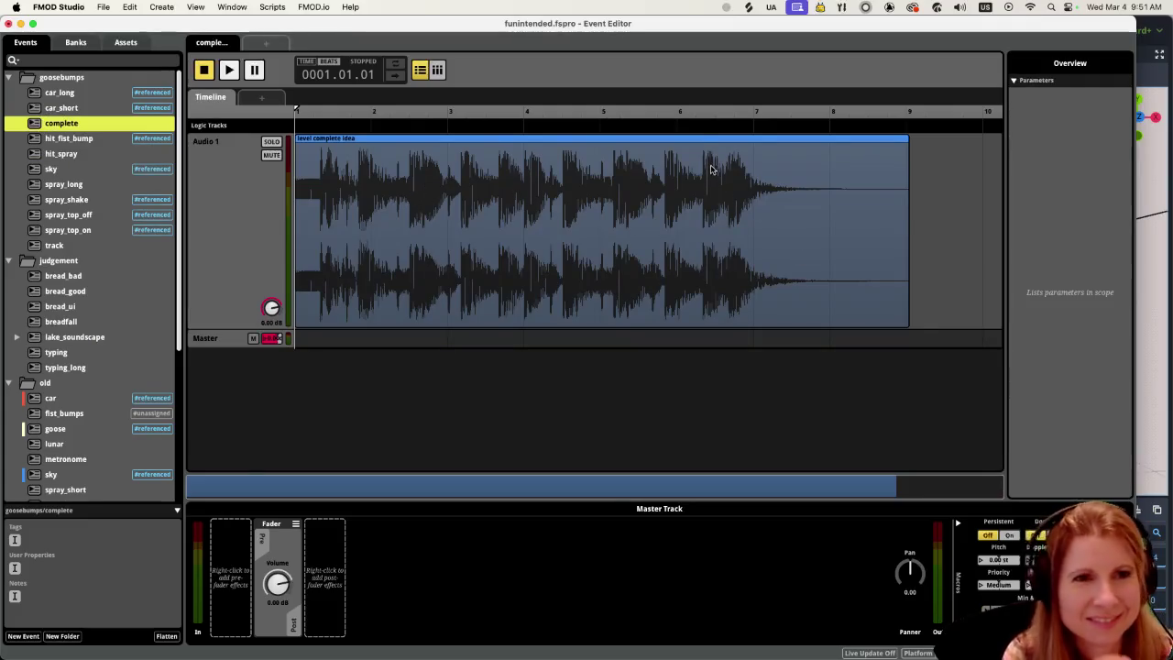
Step: Add a destination marker named 'end' at the playhead near bar 6.6
left_click(711, 172)
left_click(715, 119)
left_click(729, 122)
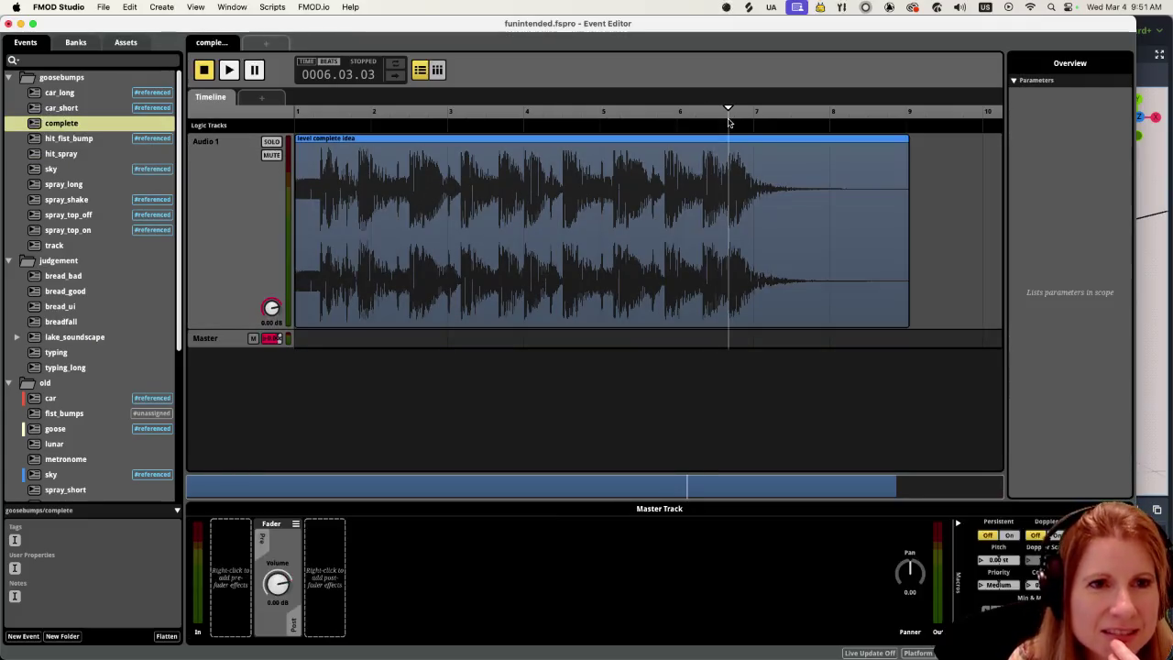
right_click(731, 124)
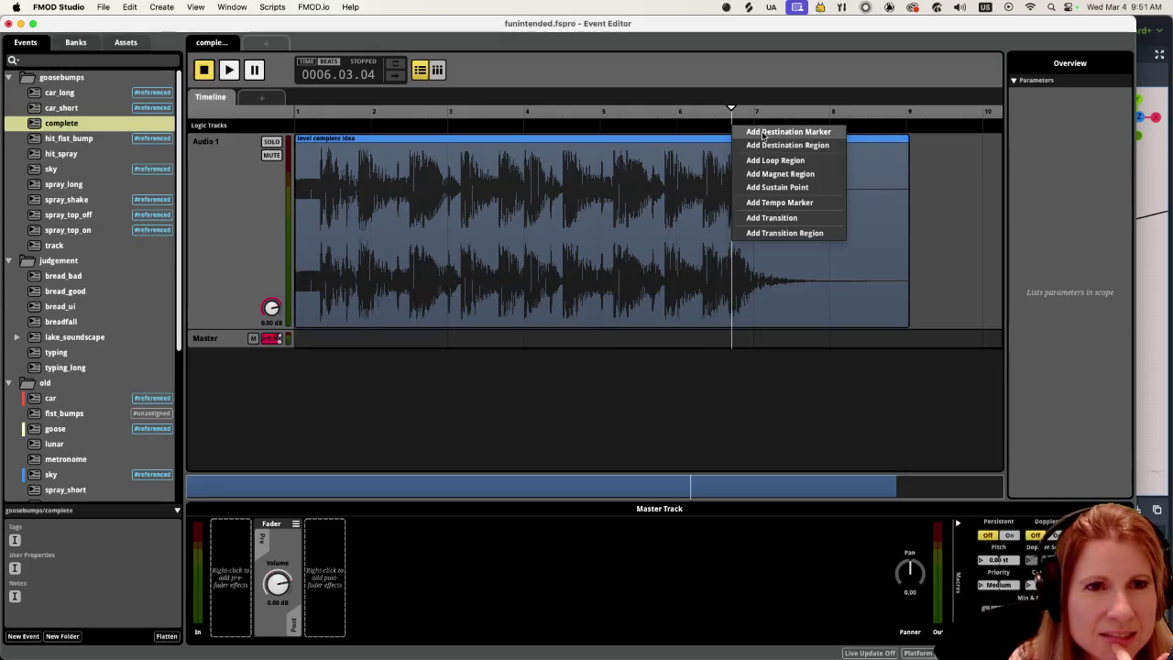
left_click(762, 132)
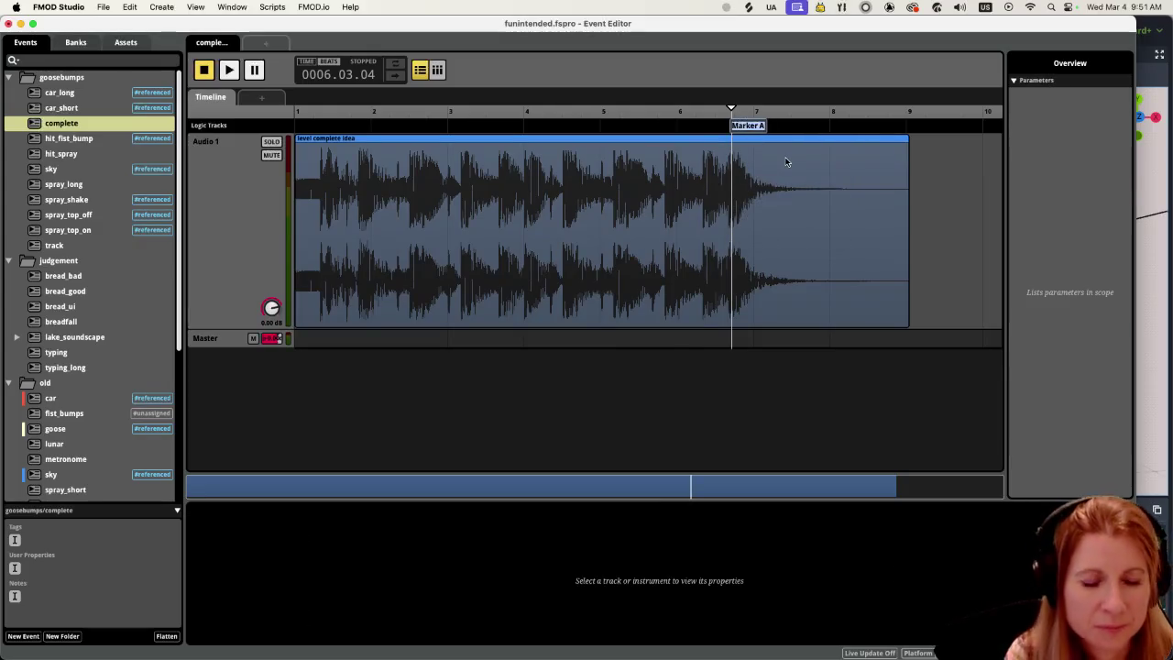
type("end")
key("Return")
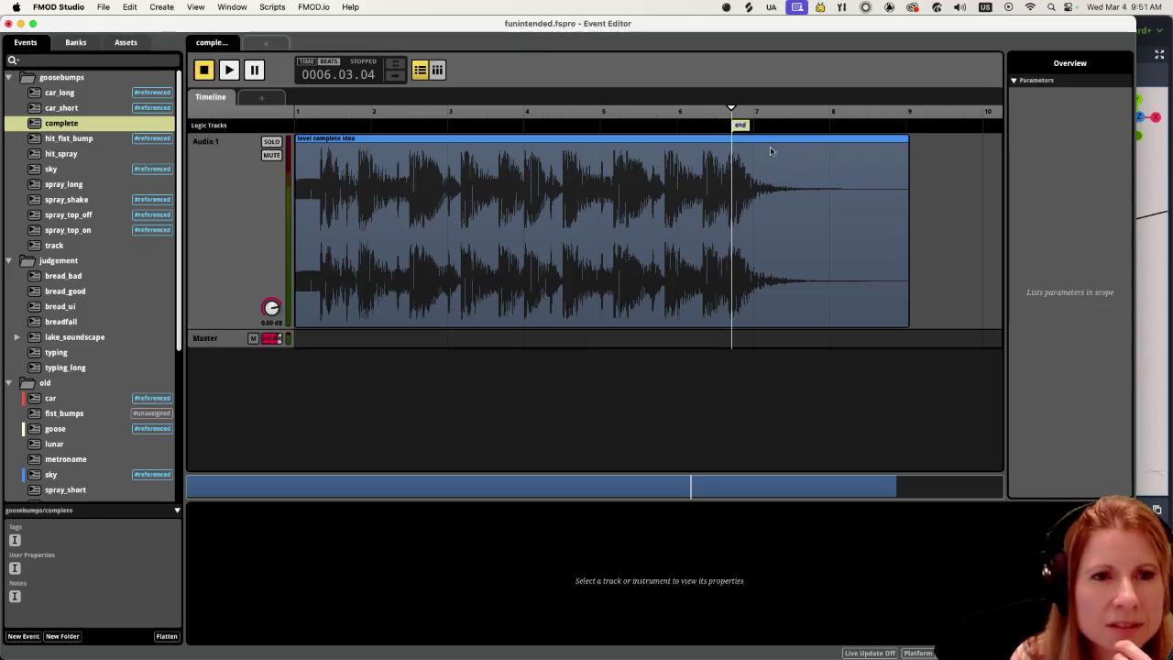
Step: Audition the event from just before the end marker and from the marker itself
mouse_move(740, 111)
left_mouse_down()
mouse_move(723, 111)
mouse_move(732, 128)
left_mouse_up()
left_click(733, 134)
left_click(718, 131)
key("space")
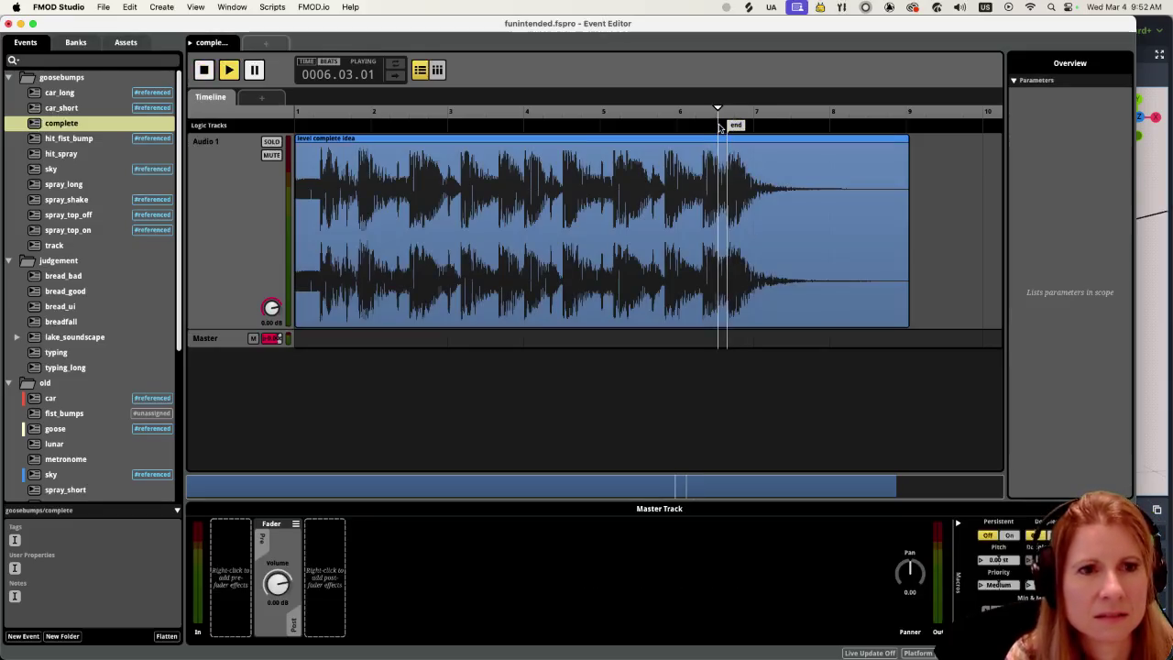
key("space")
left_click(732, 128)
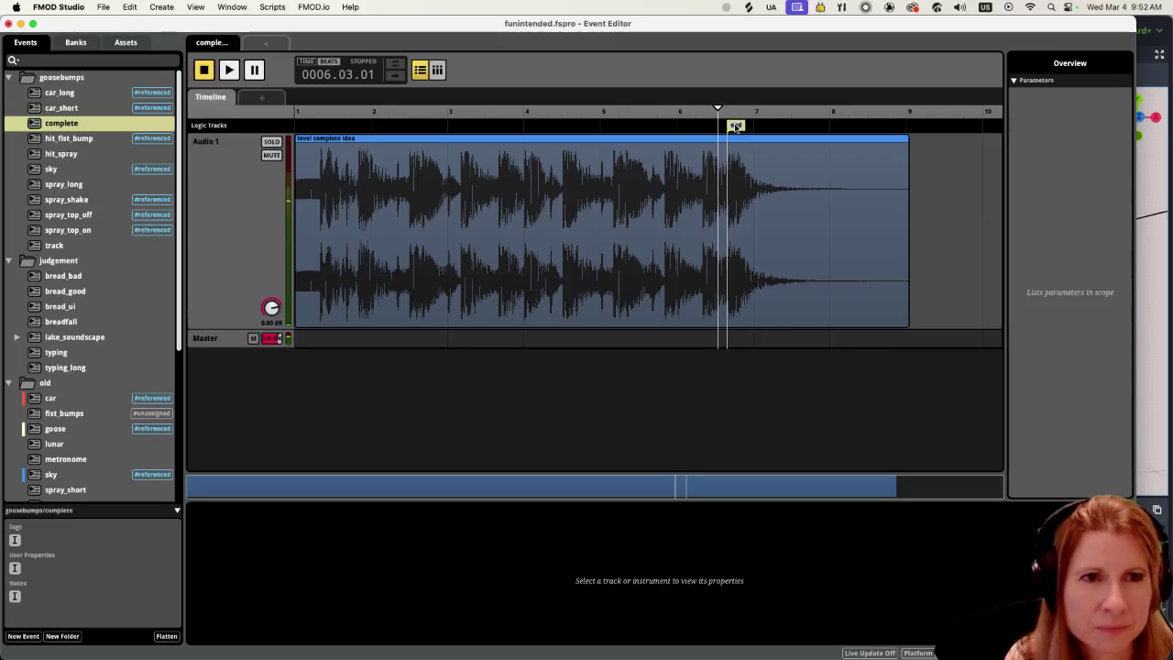
left_click(726, 110)
key("space")
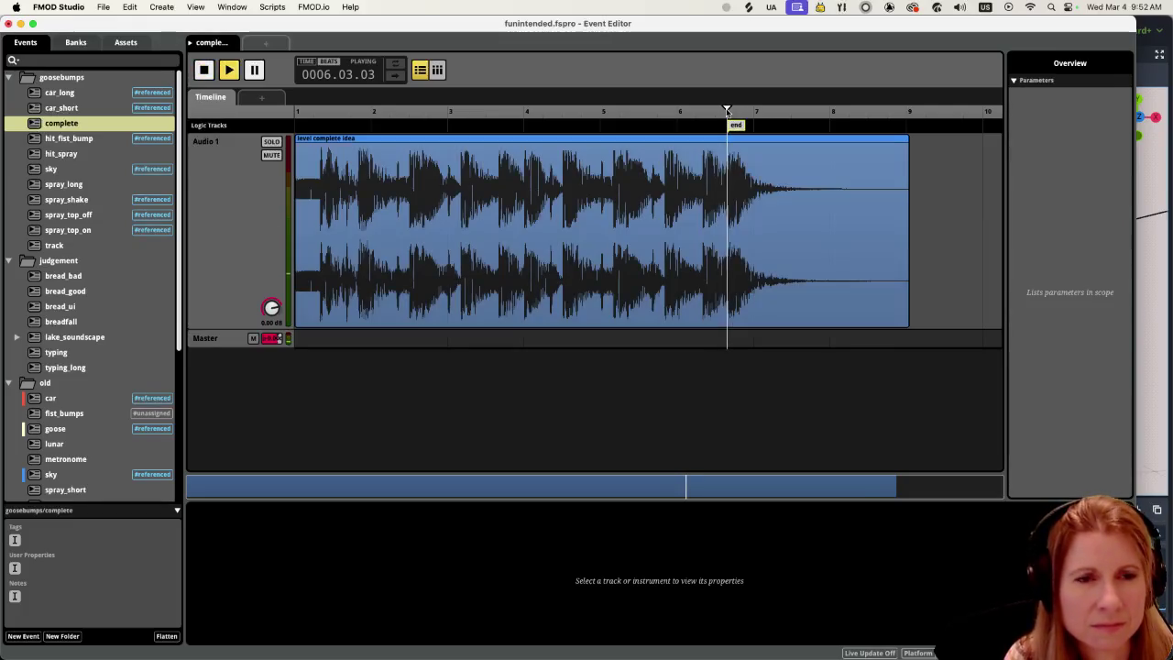
key("space")
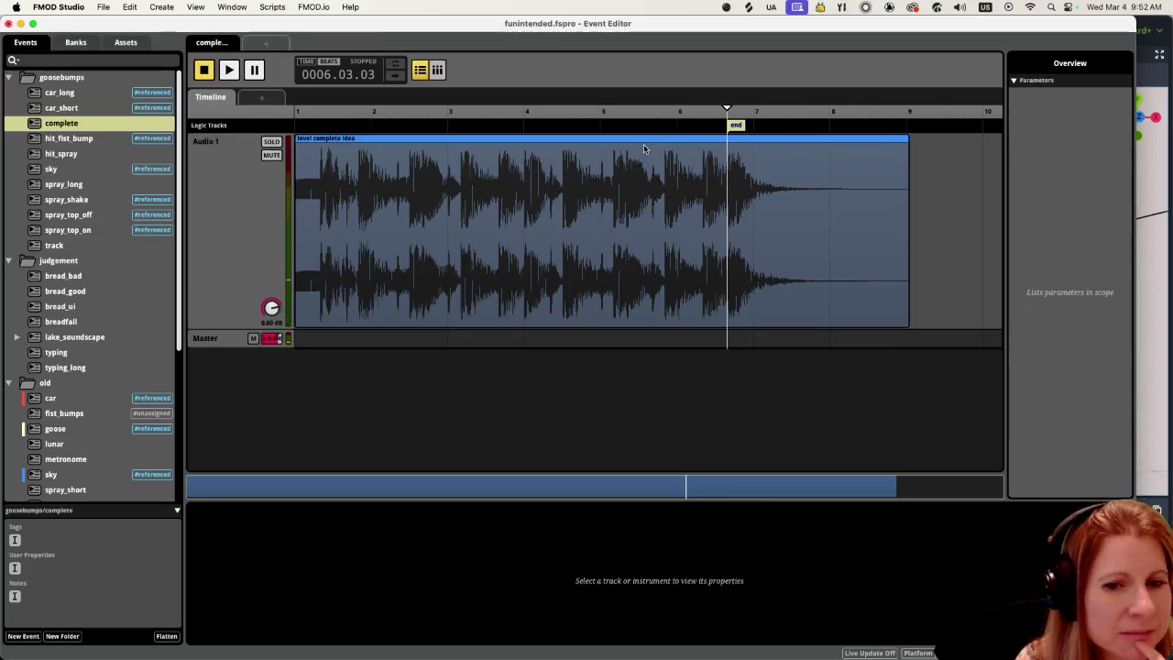
Step: Dismiss marker options near bar 1.5 unused, then replay from just before end
left_click(383, 128)
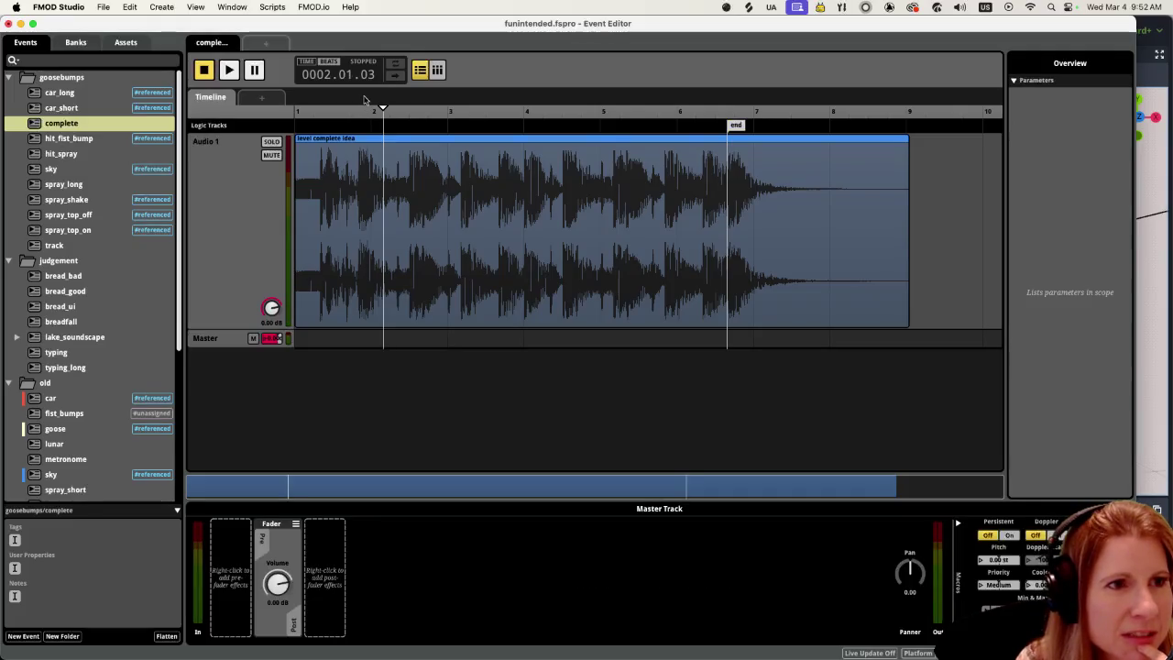
right_click(354, 125)
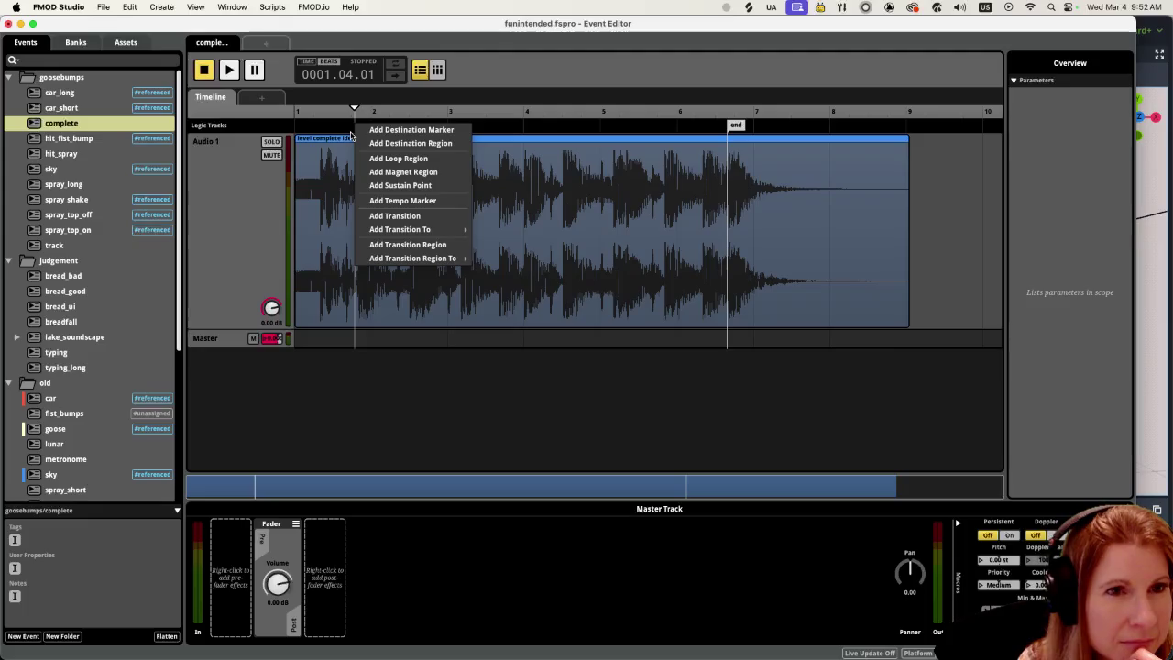
left_click(586, 127)
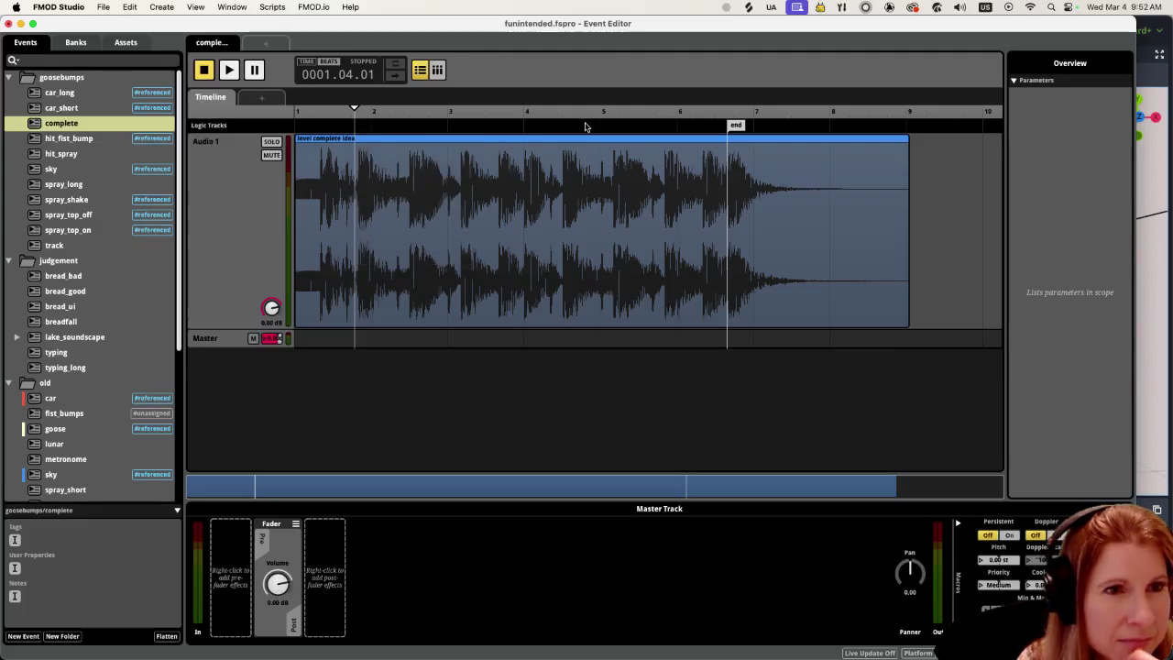
left_click(713, 126)
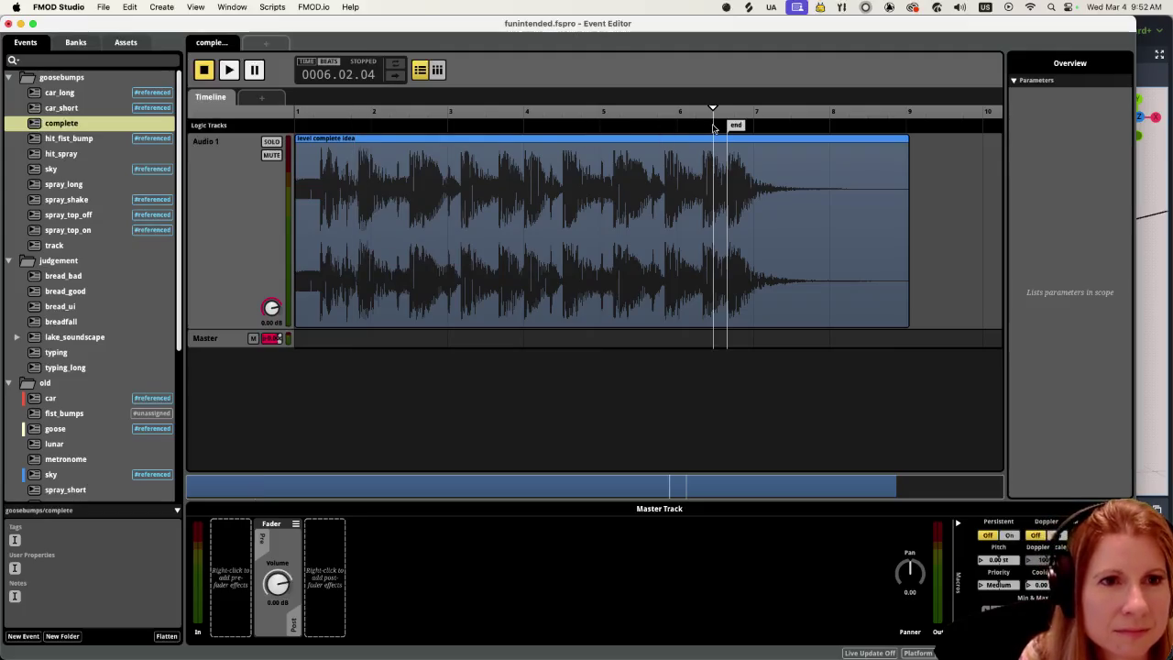
key("space")
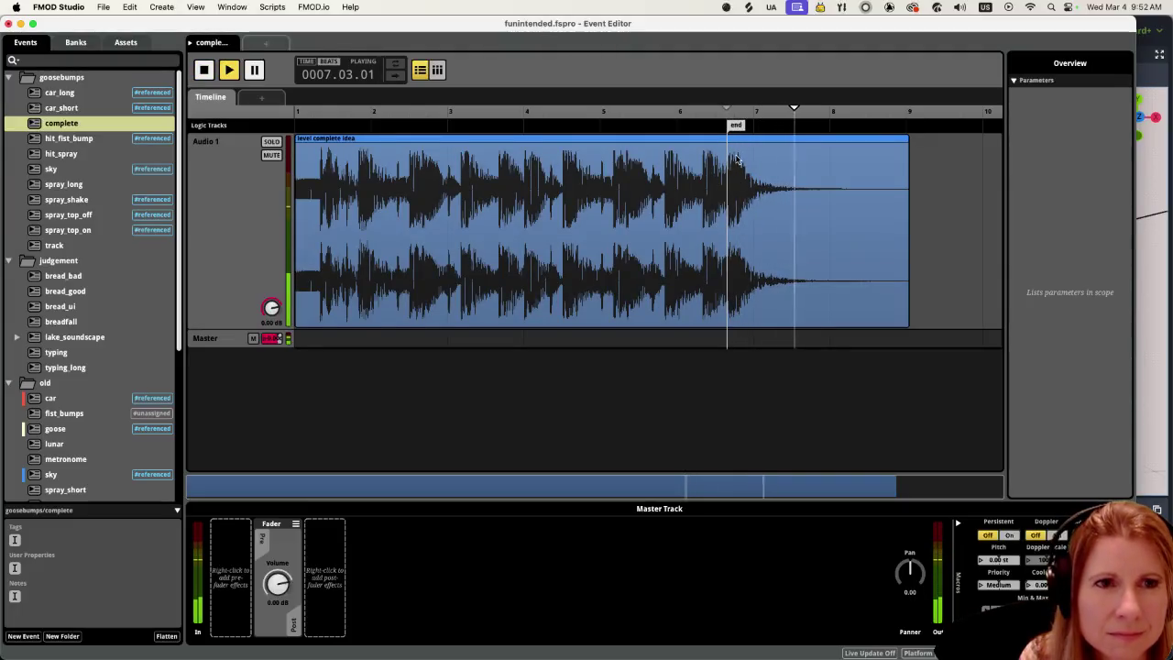
key("space")
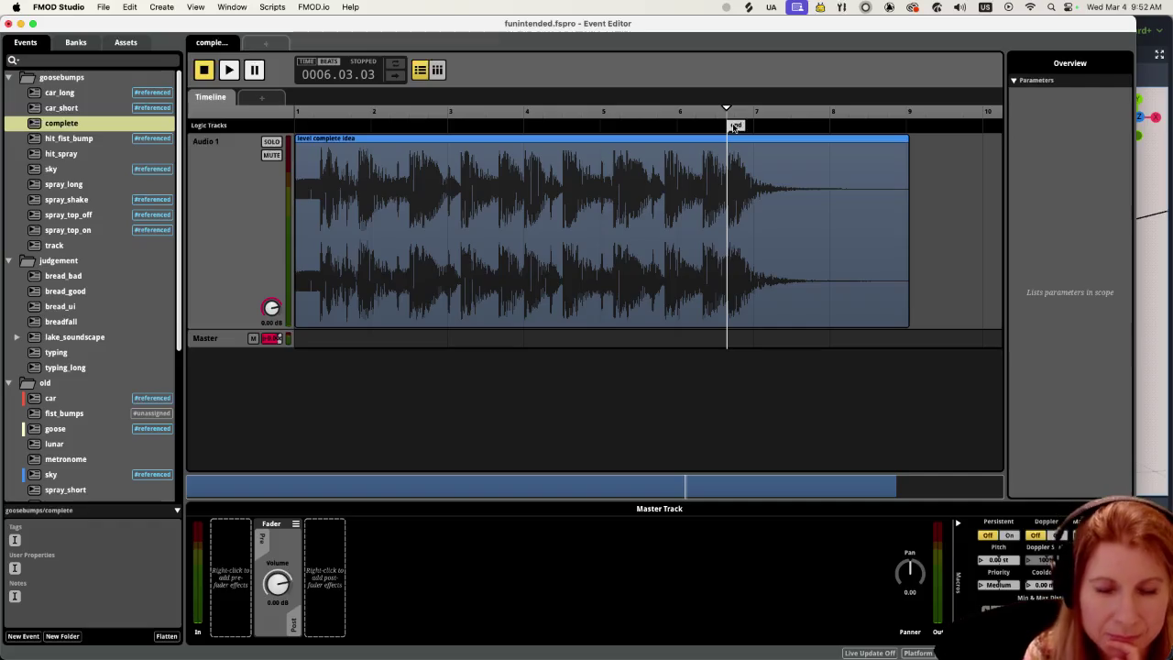
Step: Nudge the end marker slightly earlier, then later twice, auditioning after each move
scroll(733, 127, "up", 5)
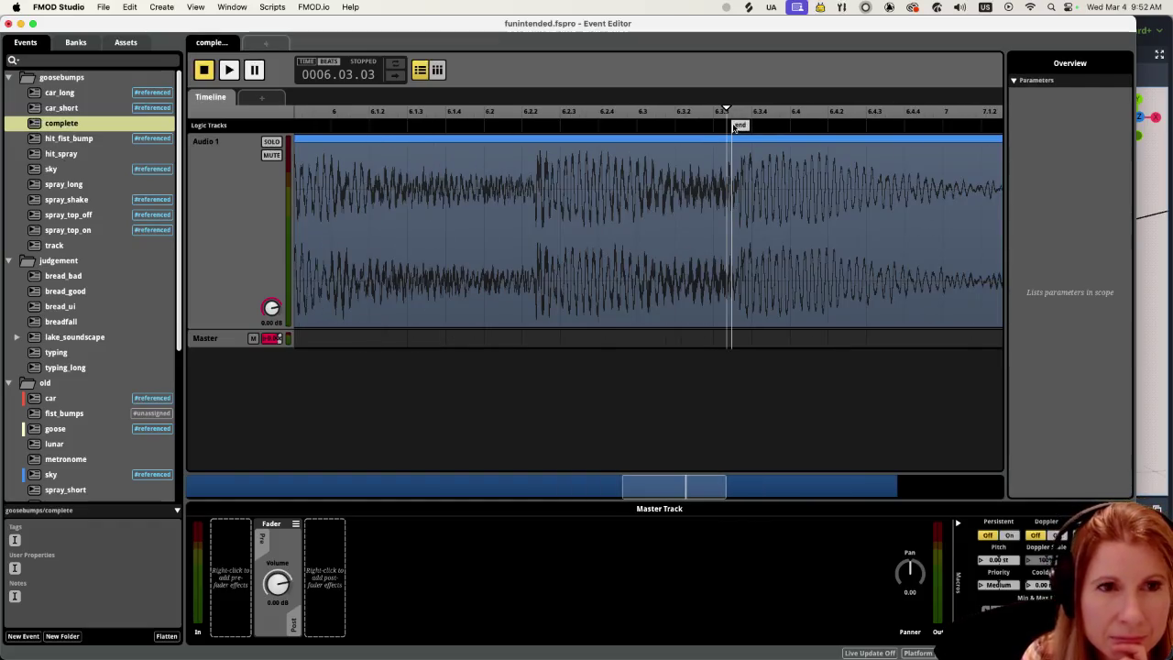
left_click(736, 126)
left_click_drag(738, 128, 734, 133)
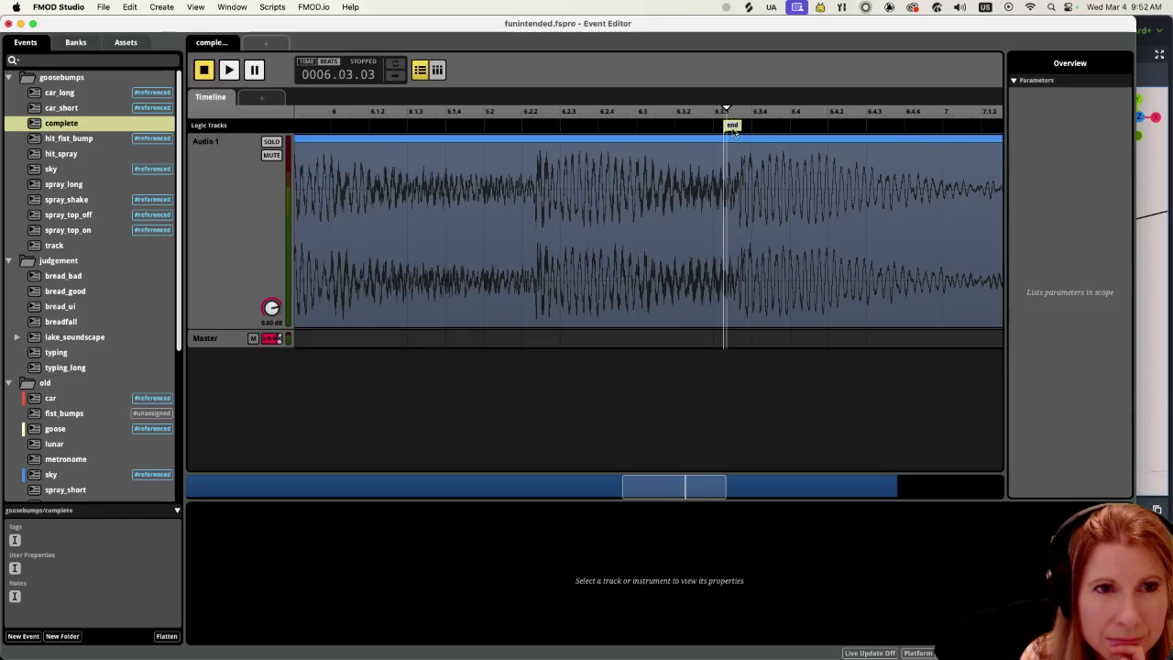
left_click(722, 110)
key("space")
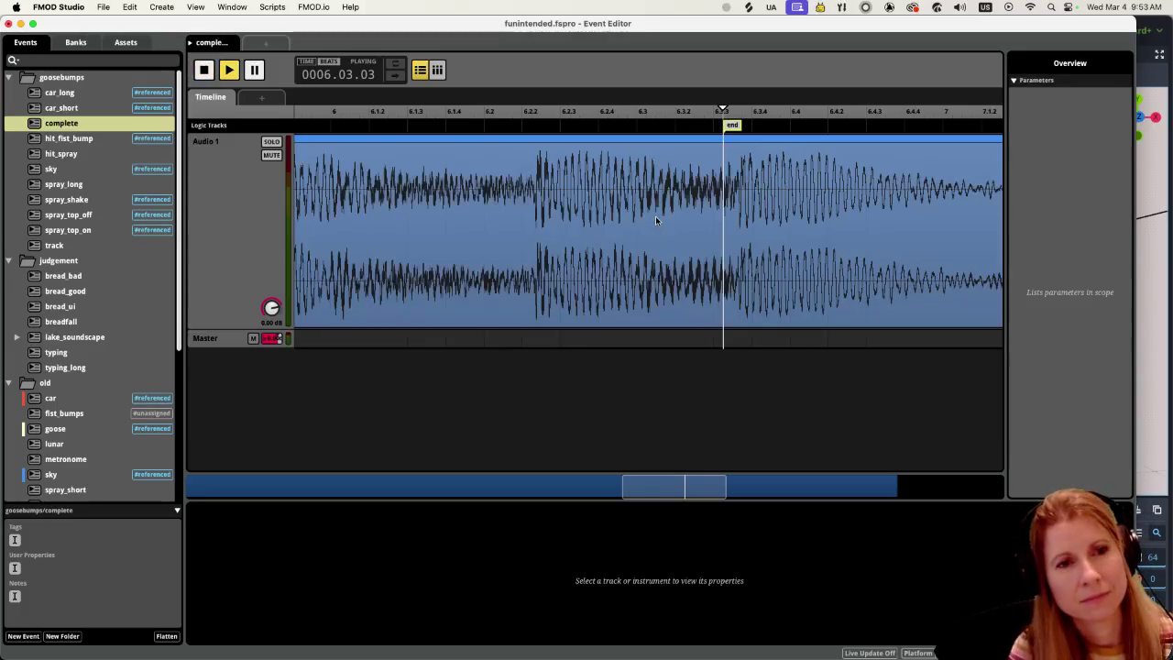
key("space")
left_click_drag(732, 126, 743, 128)
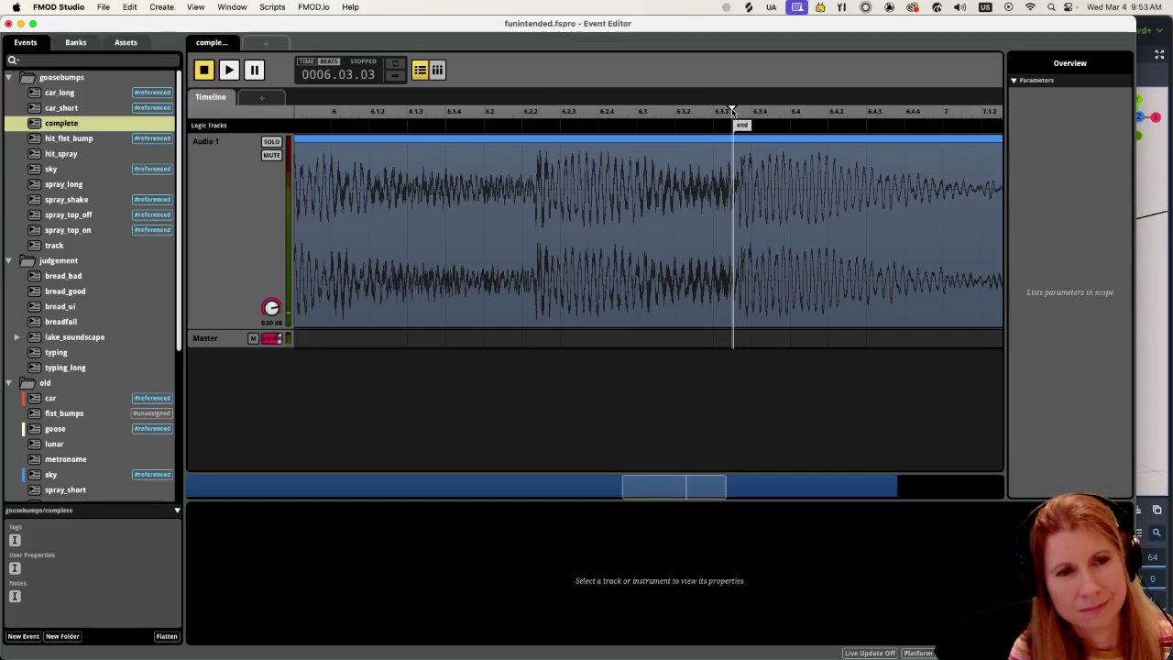
key("space")
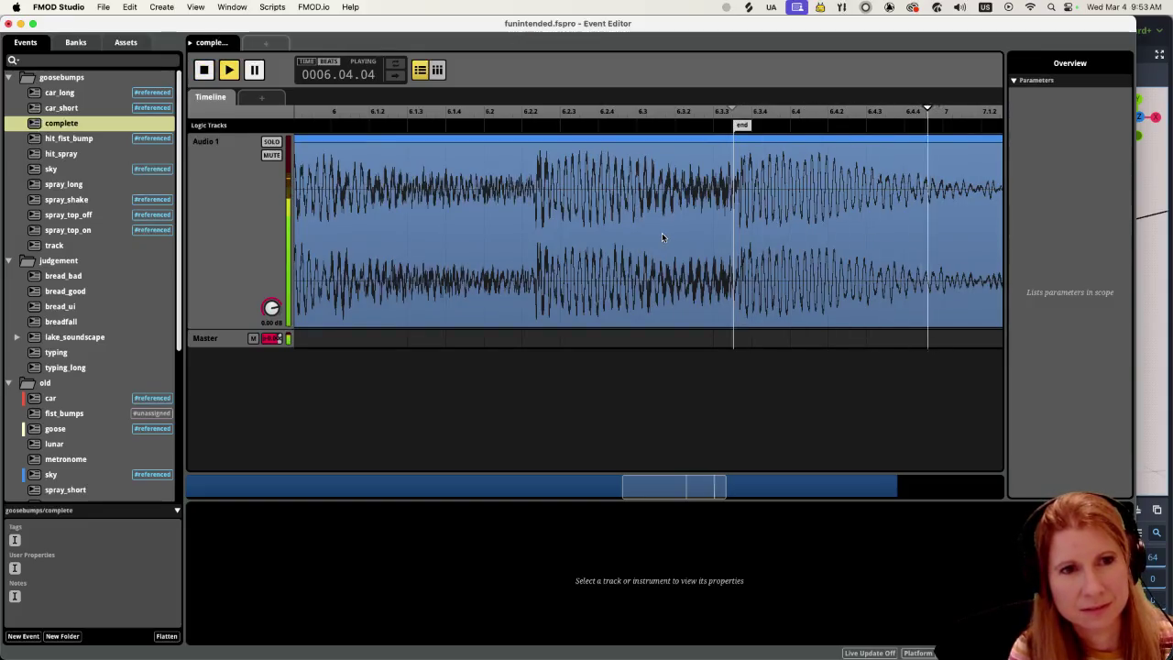
key("space")
left_click_drag(744, 126, 748, 127)
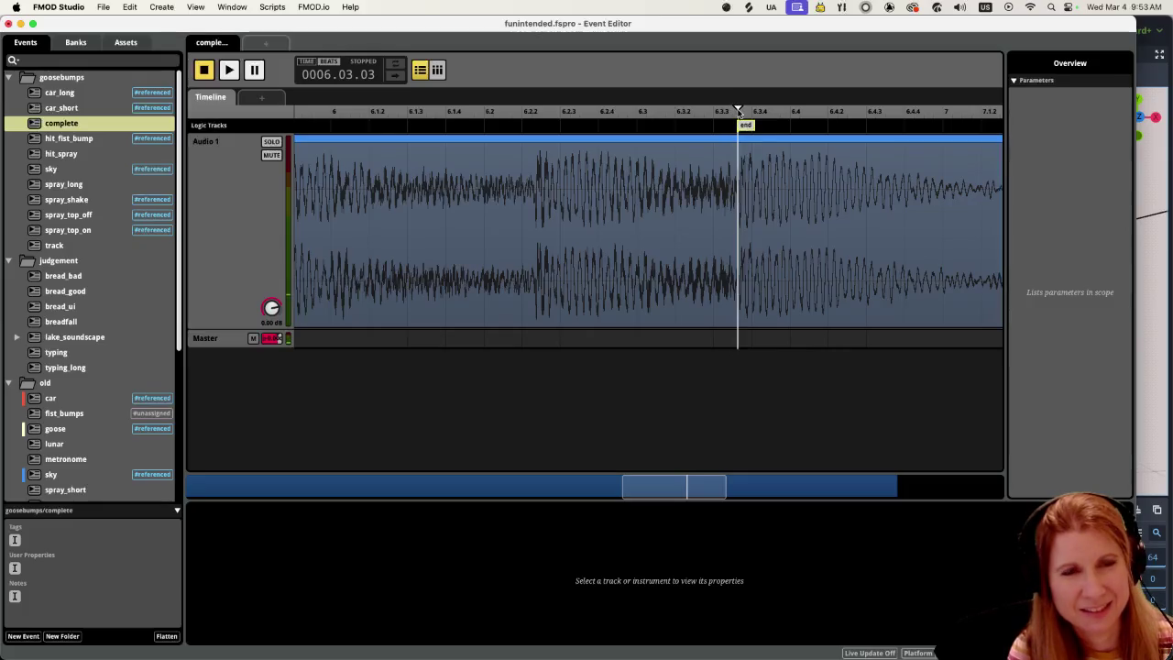
key("space")
key("space")
scroll(738, 121, "down", 5)
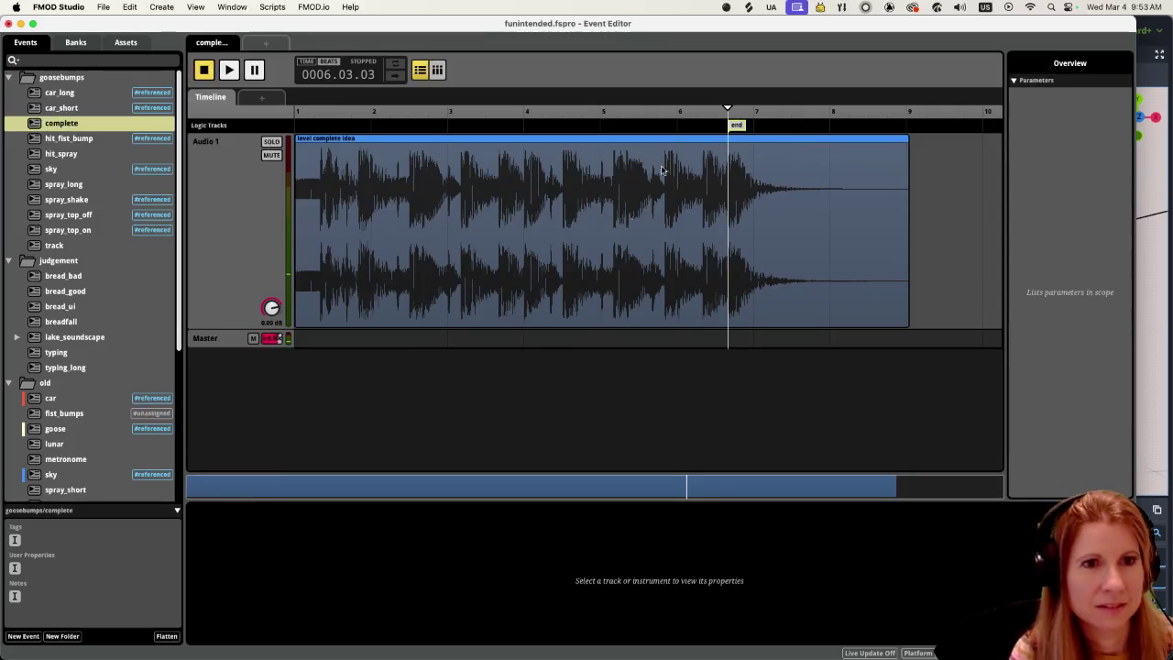
Step: Deselect the marker and collapse goosebumps, judgement, old, practice_mode, record_shop and title_screen
left_click(580, 391)
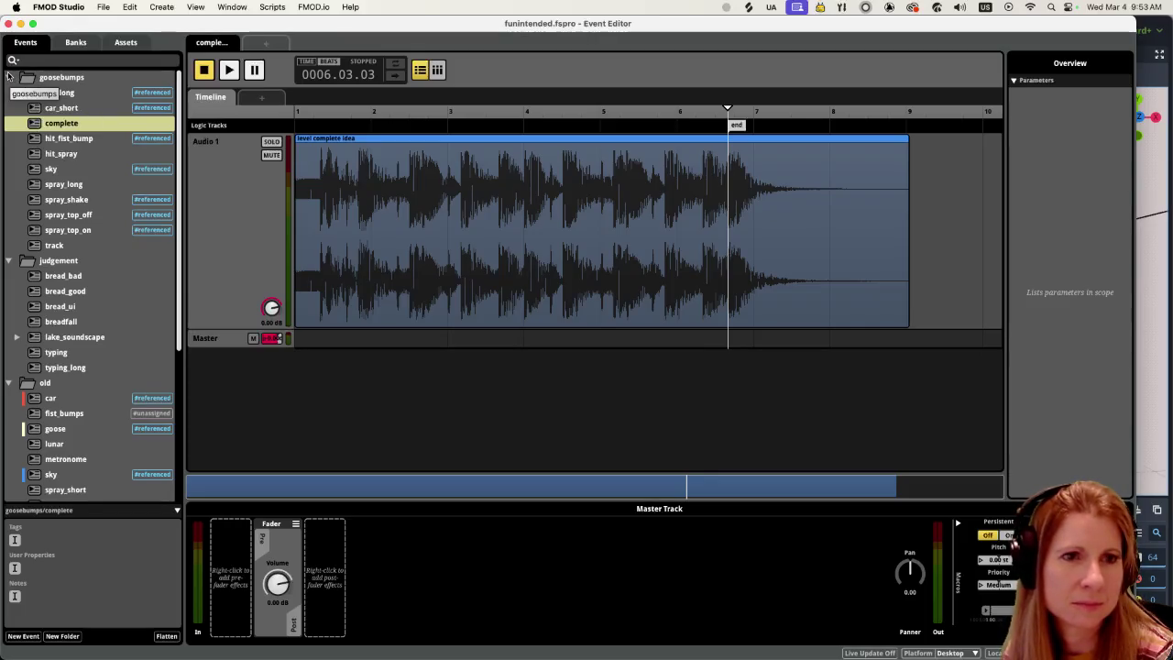
left_click(7, 77)
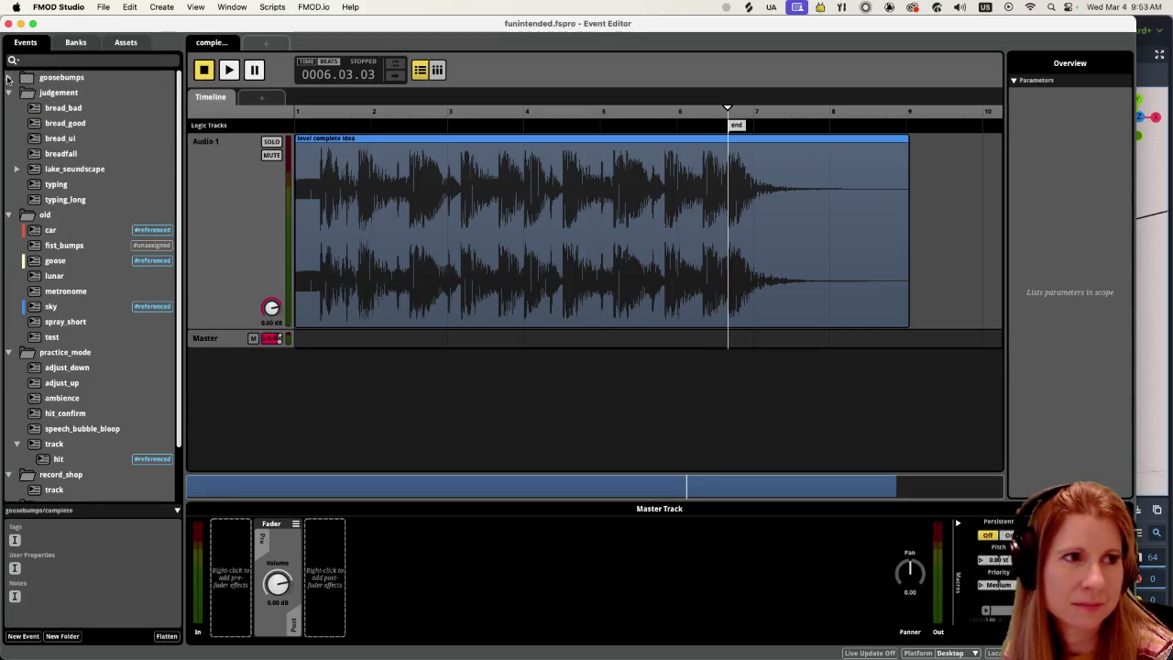
left_click(7, 93)
left_click(7, 107)
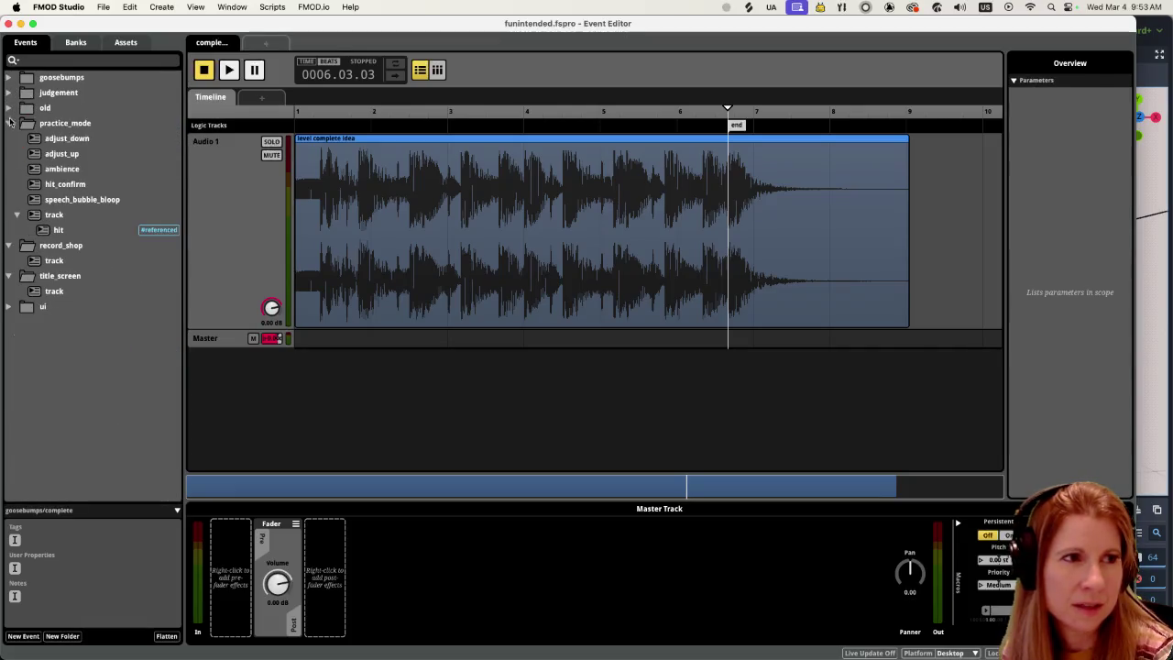
left_click(7, 123)
left_click(7, 139)
left_click(7, 153)
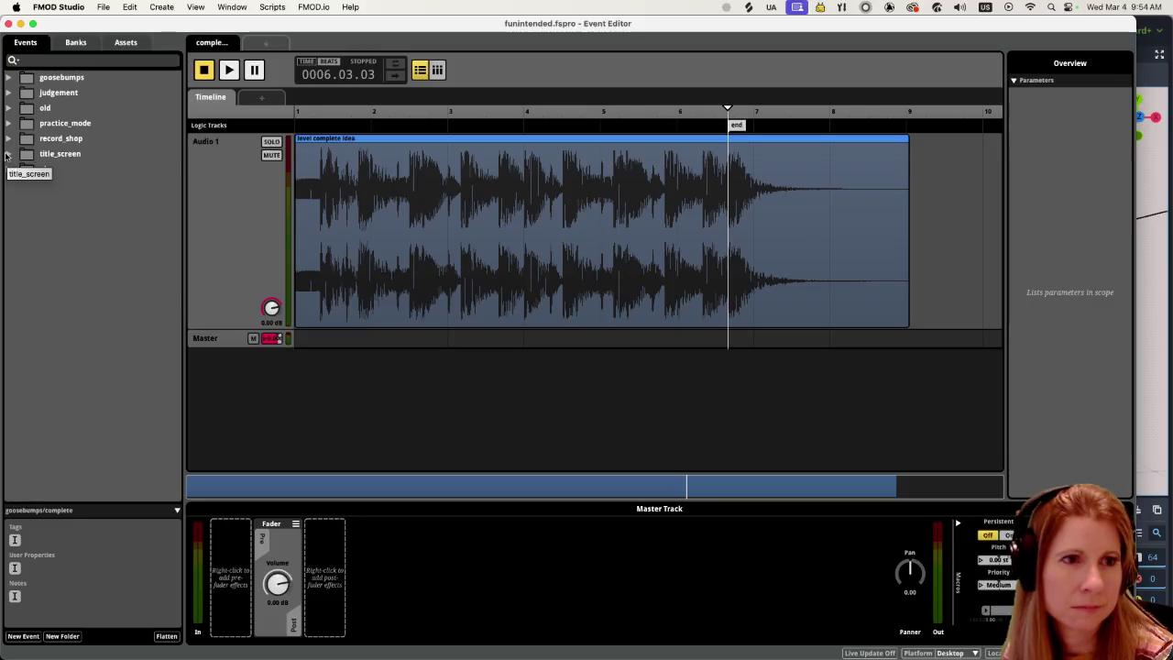
left_click(320, 123)
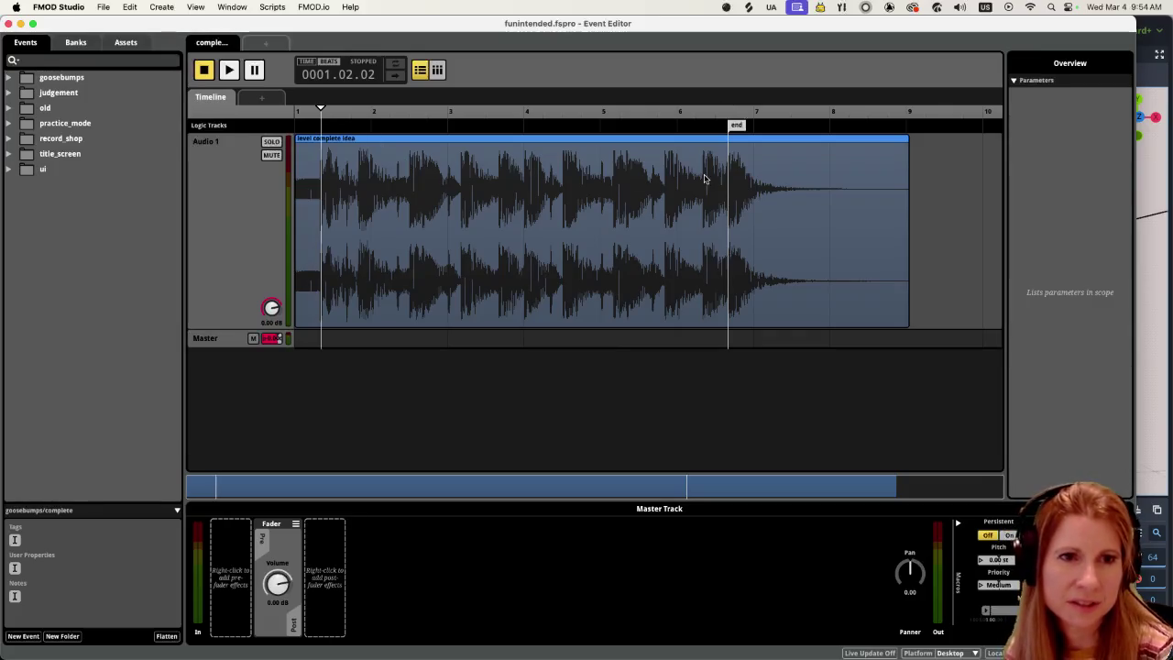
key("space")
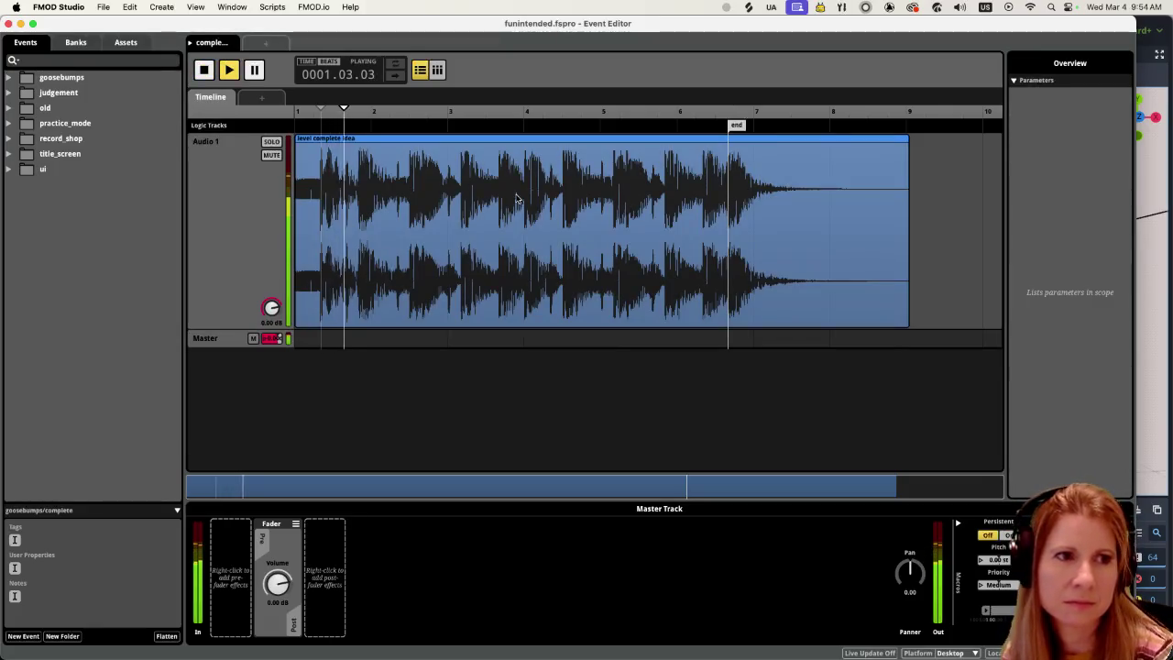
key("space")
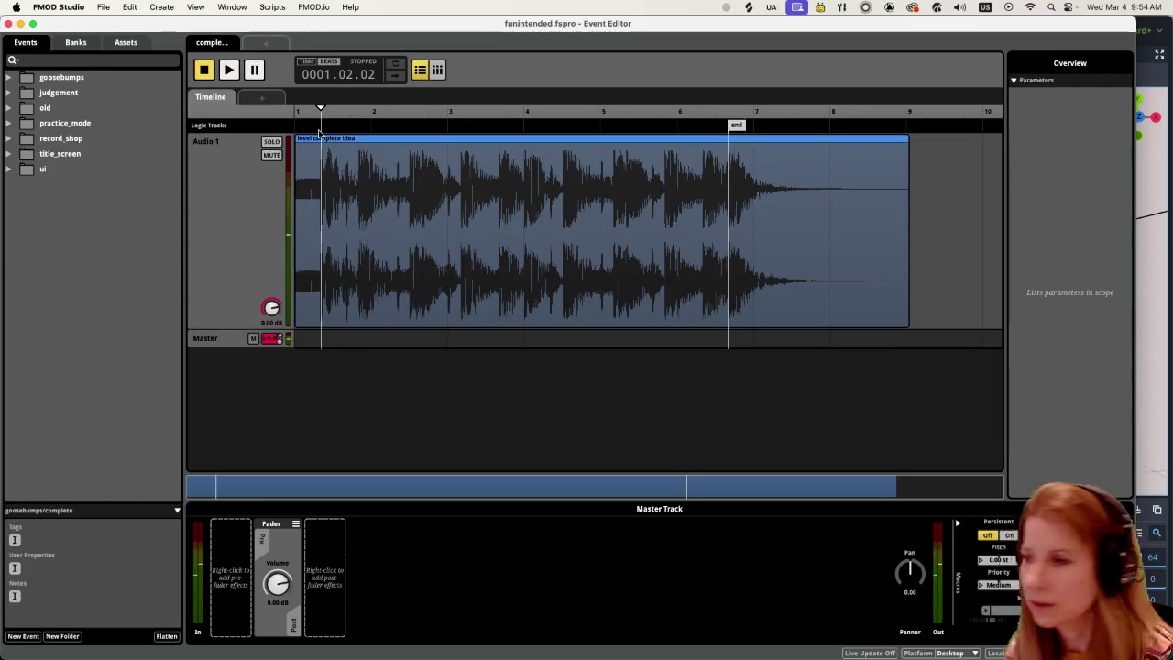
left_click_drag(320, 110, 275, 115)
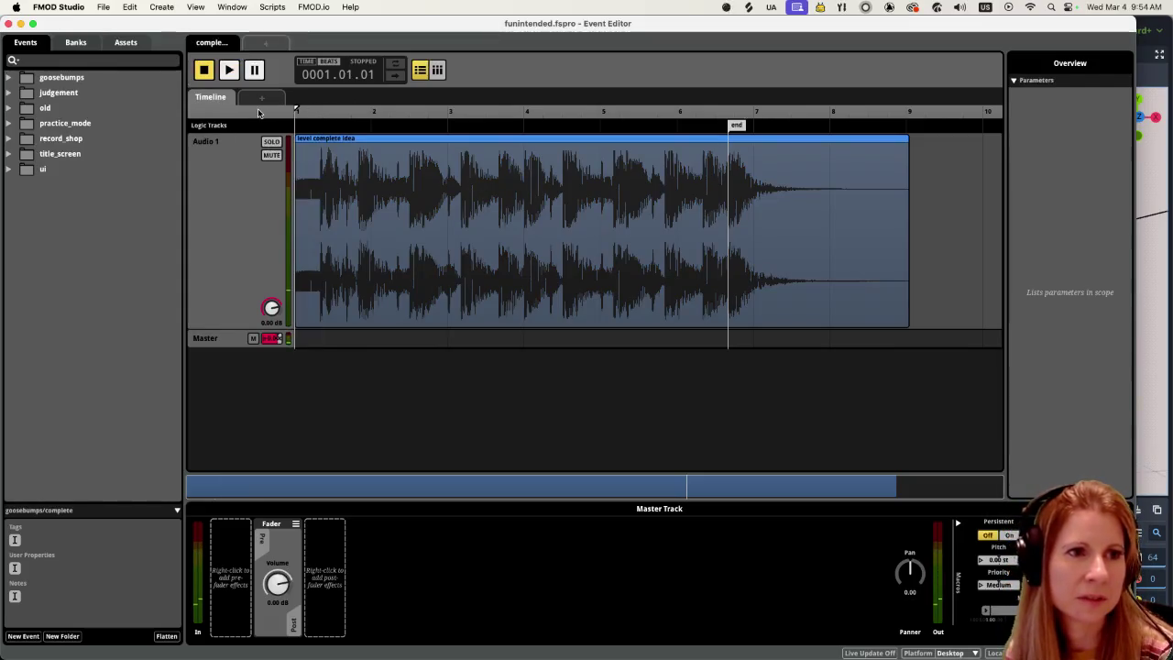
right_click(308, 128)
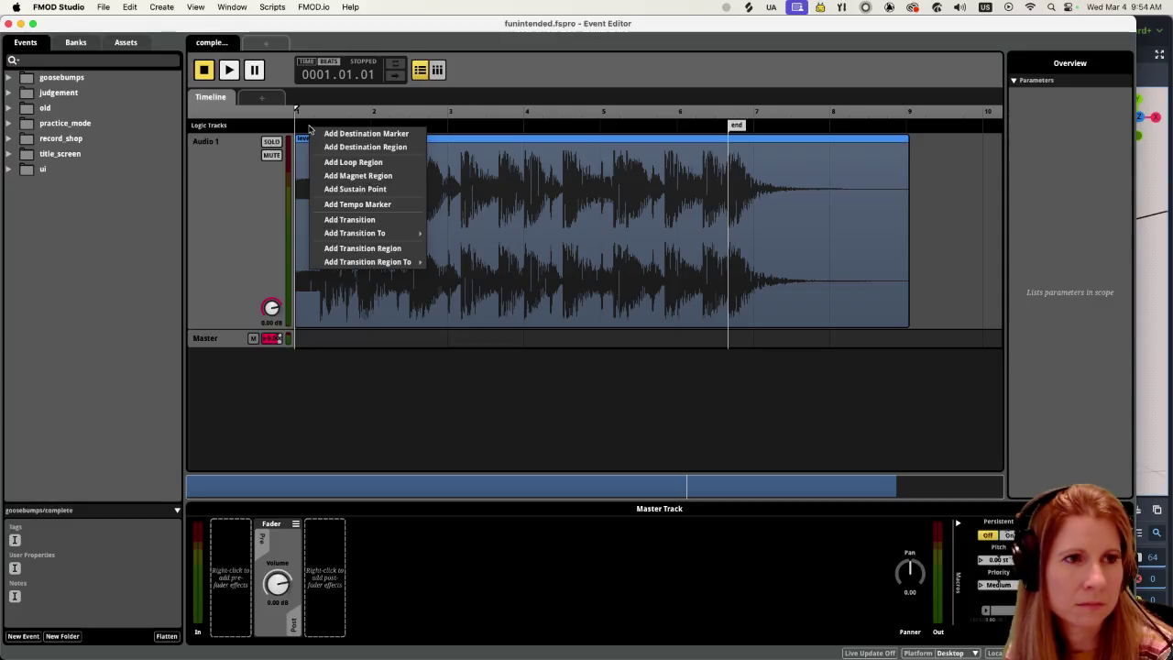
left_click(459, 130)
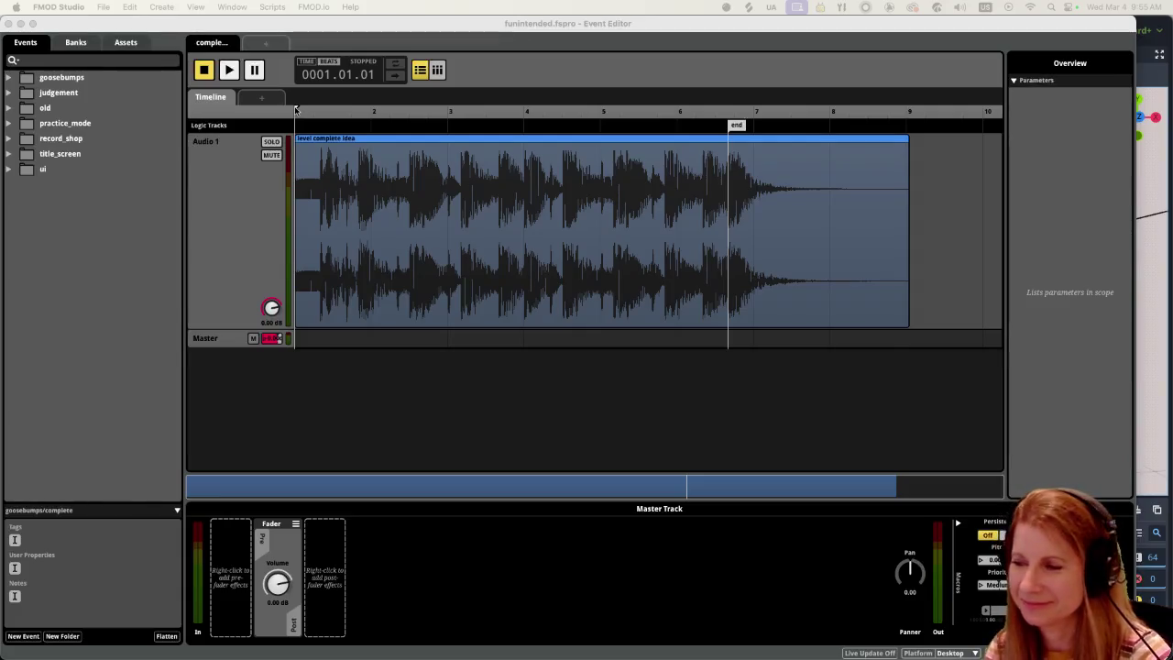
left_click_drag(295, 110, 396, 131)
key("space")
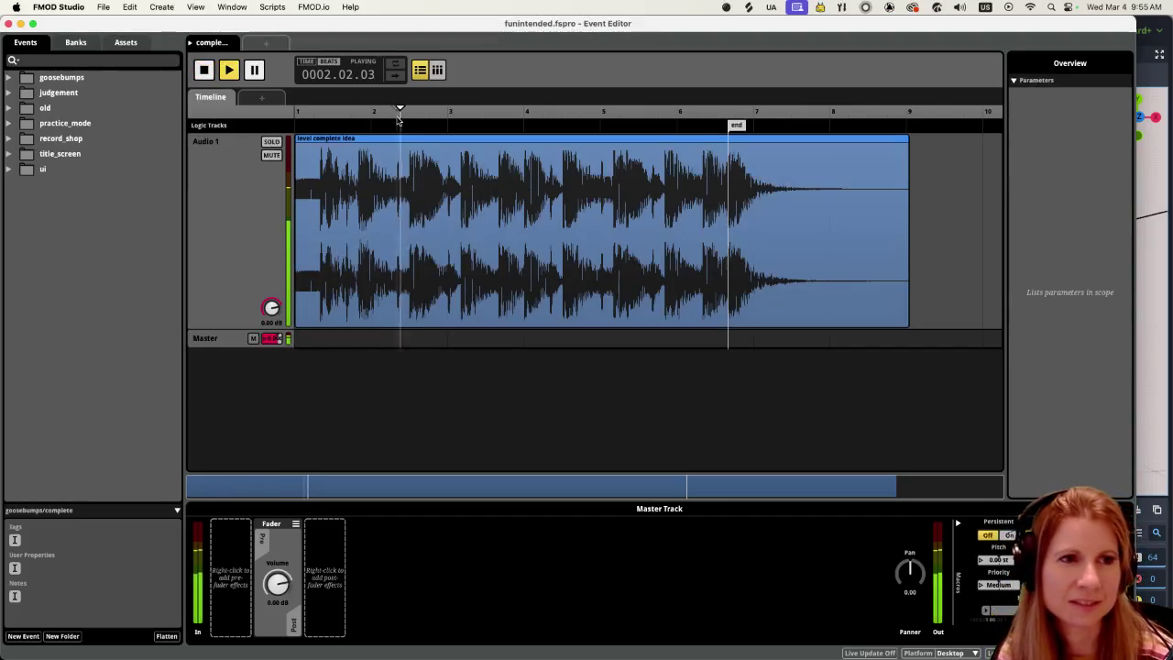
left_click(731, 111)
key("space")
left_click(497, 126)
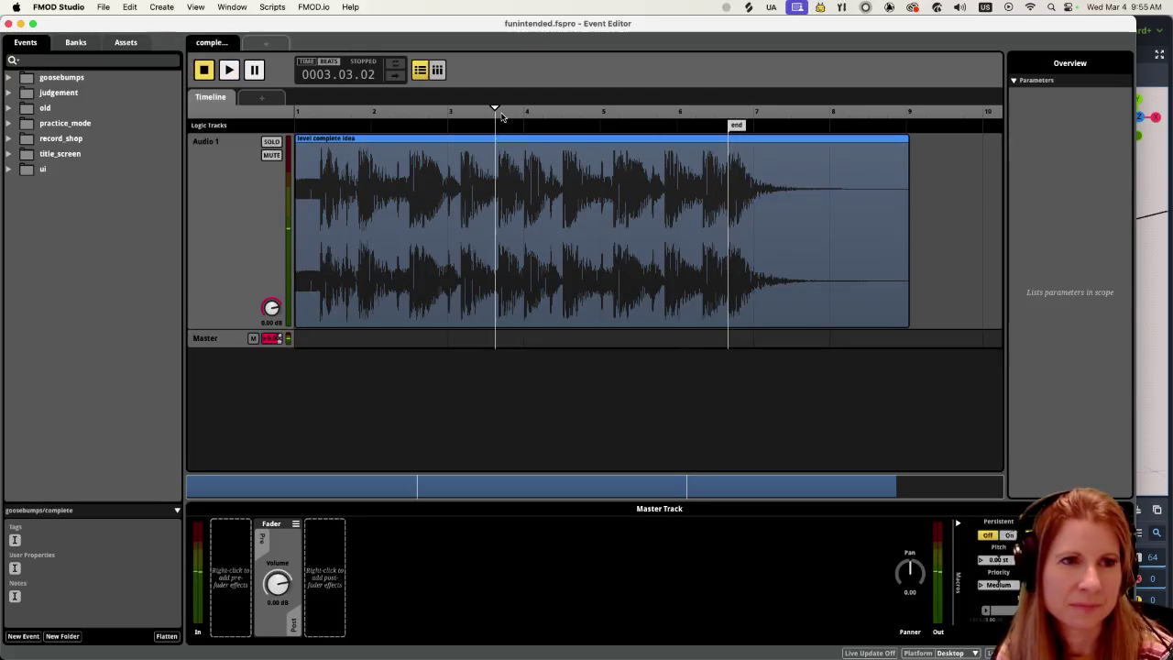
left_click(305, 109)
left_click(295, 111)
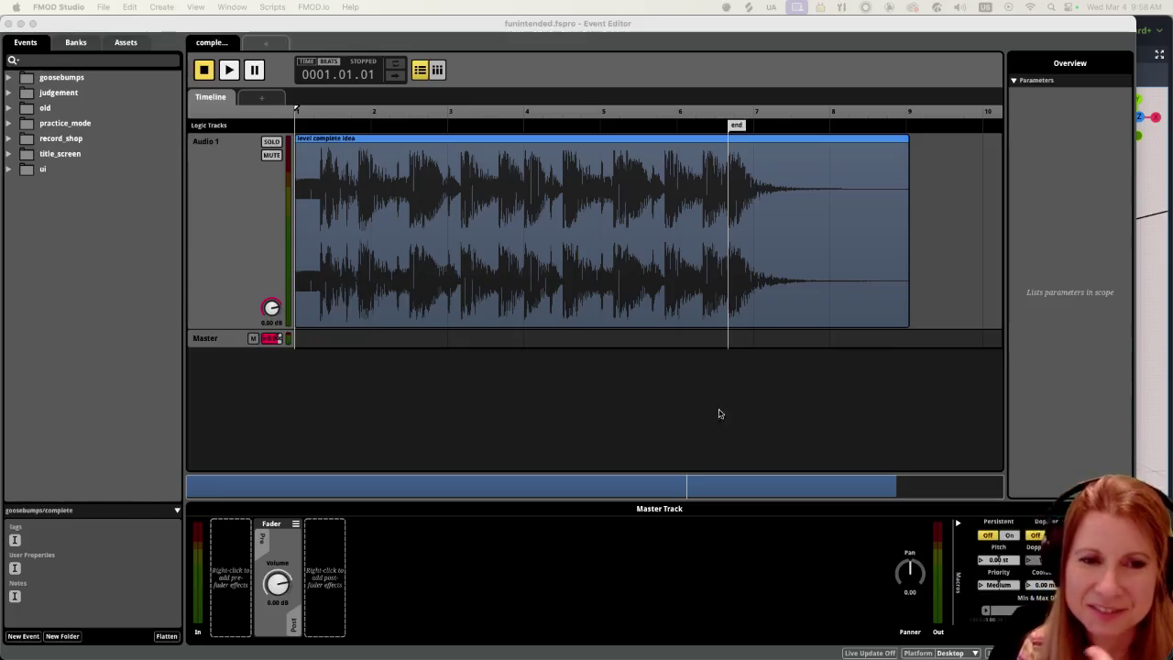
left_click(627, 374)
mouse_move(768, 657)
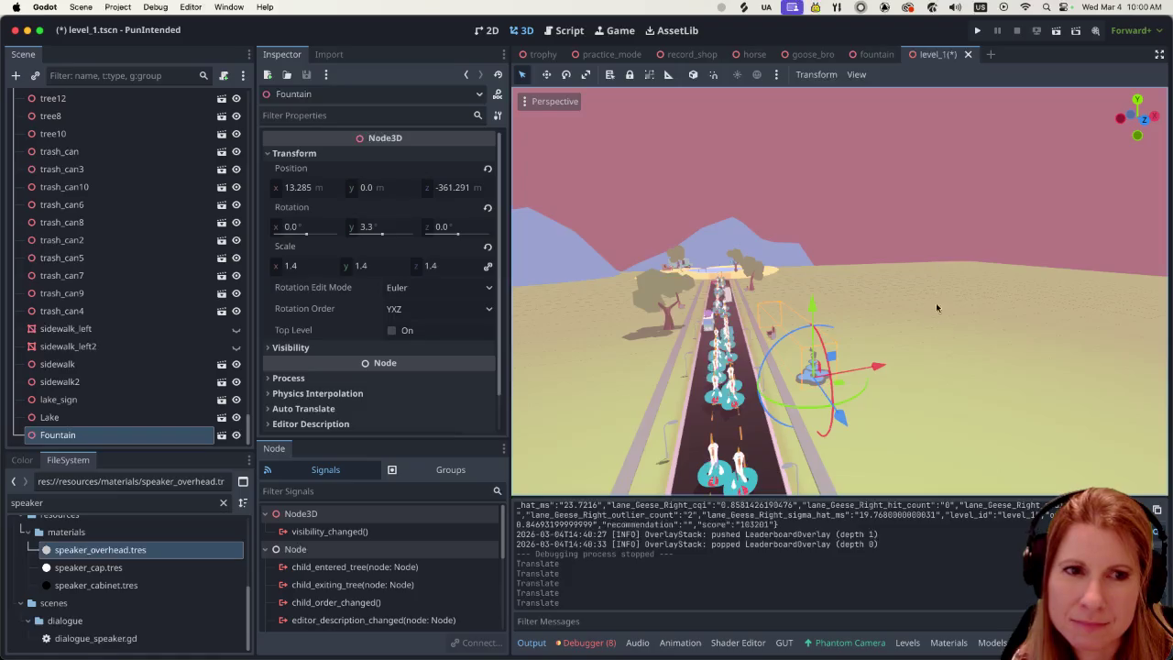
Step: Look down on the level_1 road and fountain, then bring up the T-posed horse scene
scroll(921, 330, "up", 3)
scroll(919, 325, "up", 2)
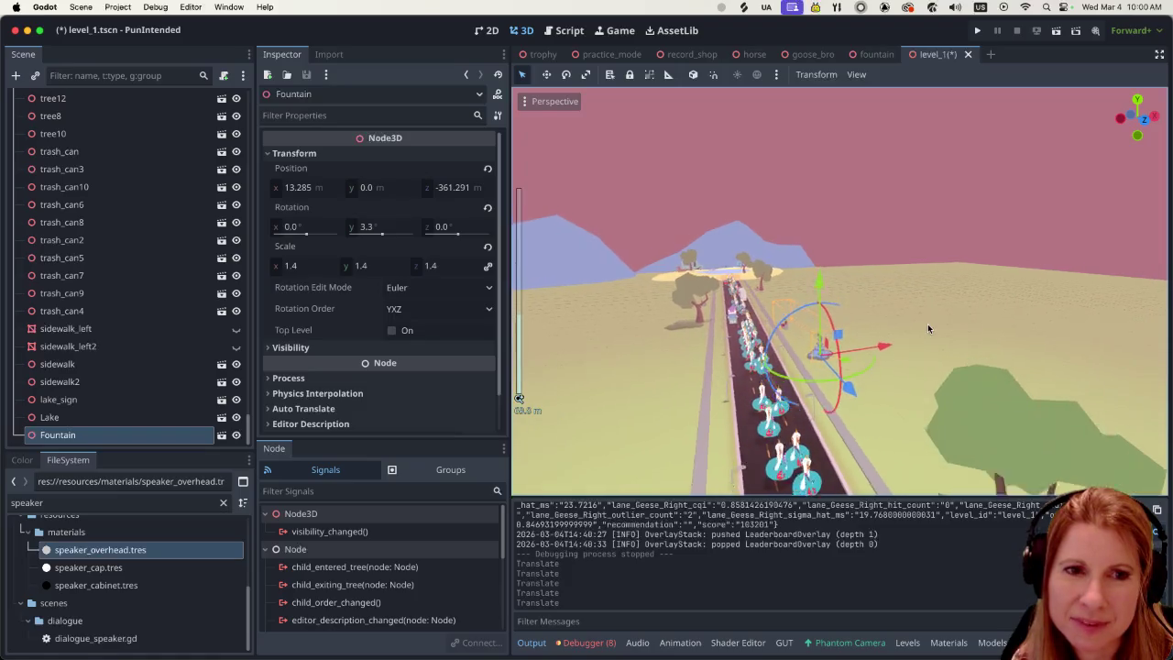
mouse_move(928, 323)
left_mouse_down()
mouse_move(964, 381)
mouse_move(959, 394)
left_mouse_up()
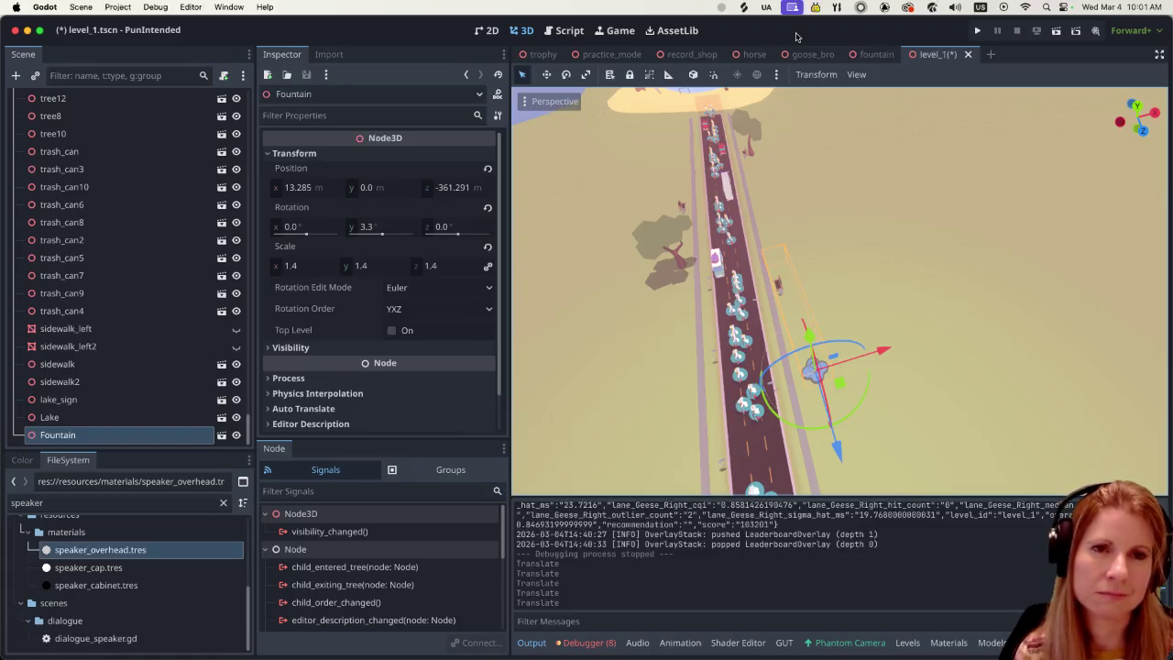
left_click(753, 54)
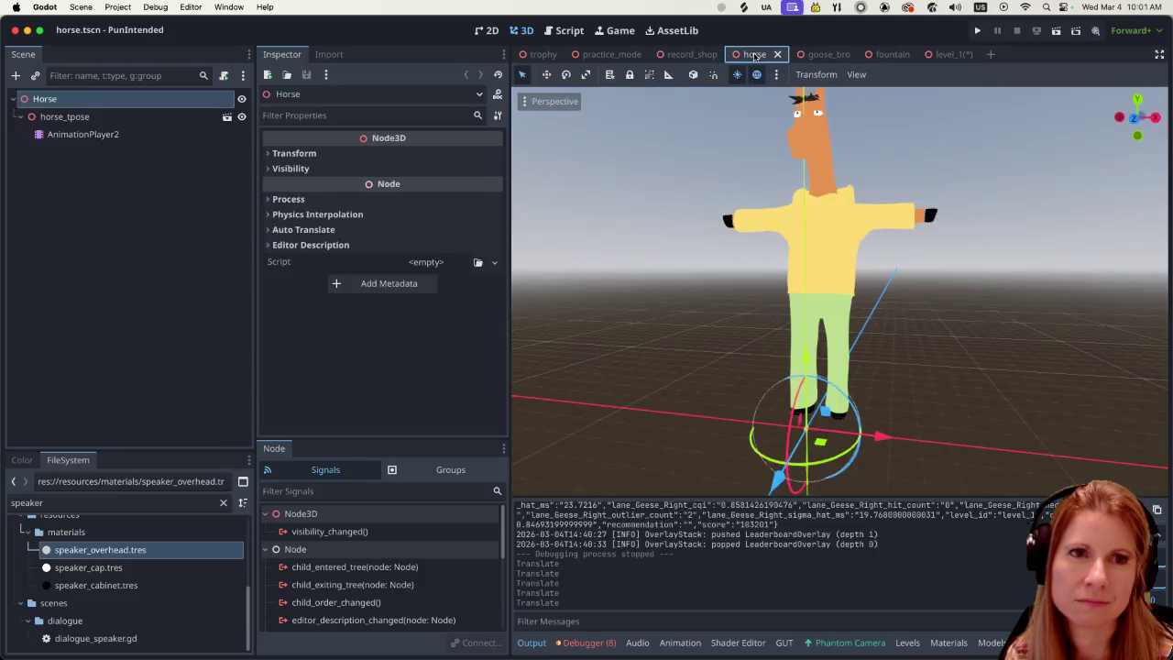
scroll(862, 360, "down", 3)
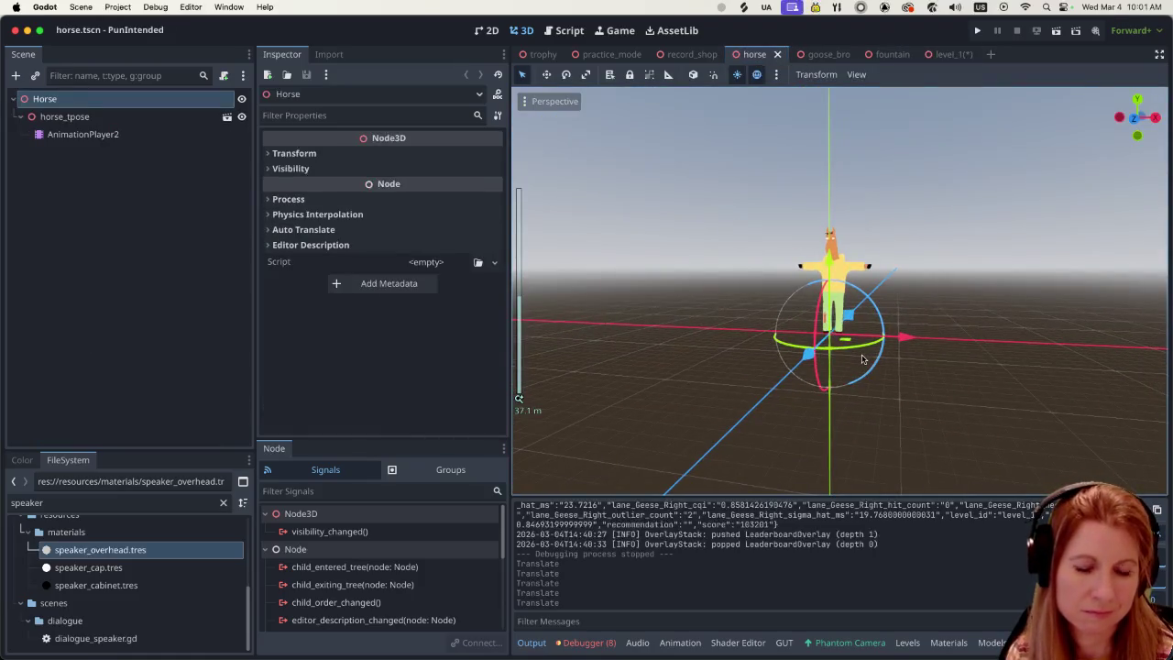
scroll(863, 360, "up", 5)
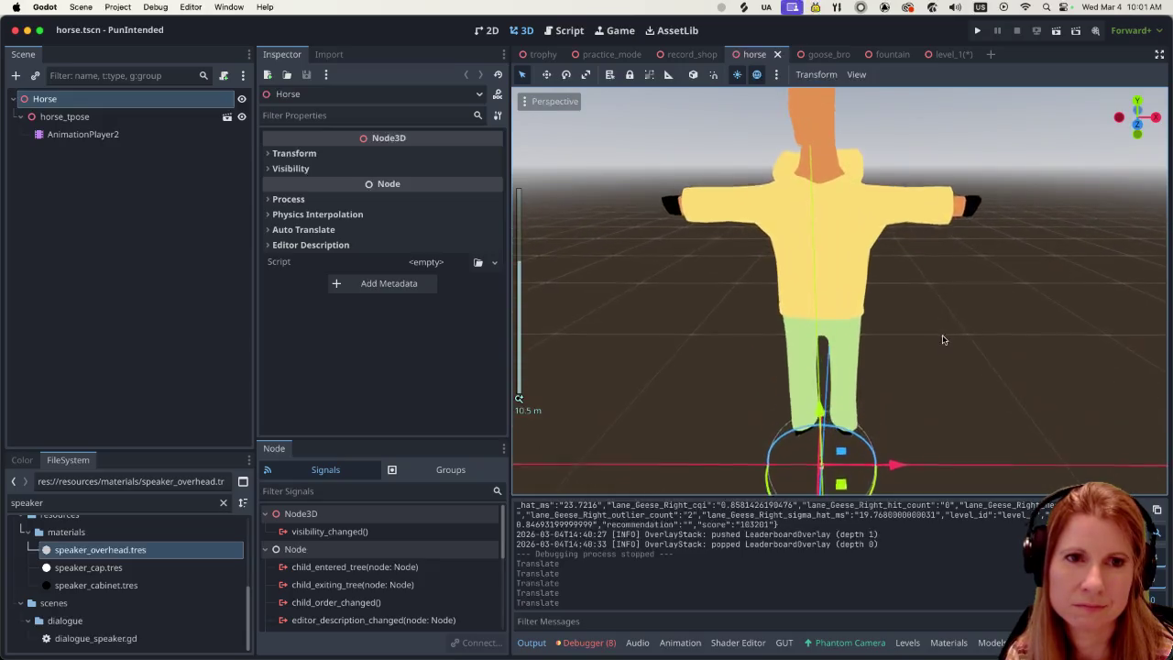
scroll(944, 340, "down", 3)
scroll(925, 335, "left", 2)
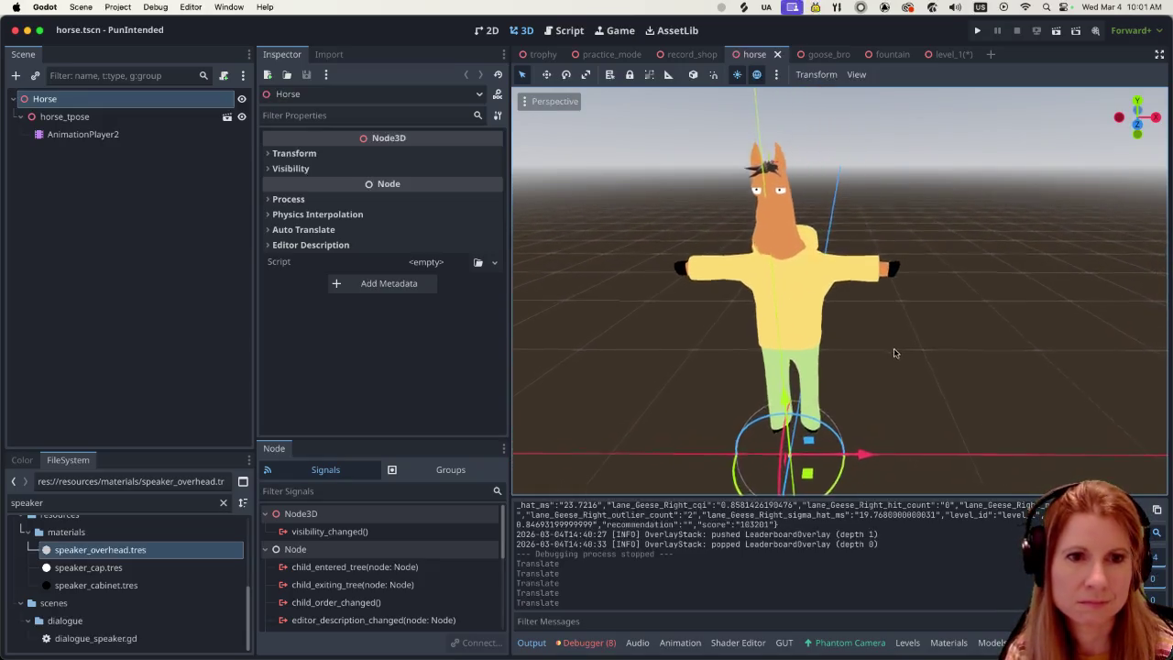
scroll(917, 358, "right", 2)
scroll(921, 360, "right", 2)
scroll(853, 378, "up", 1)
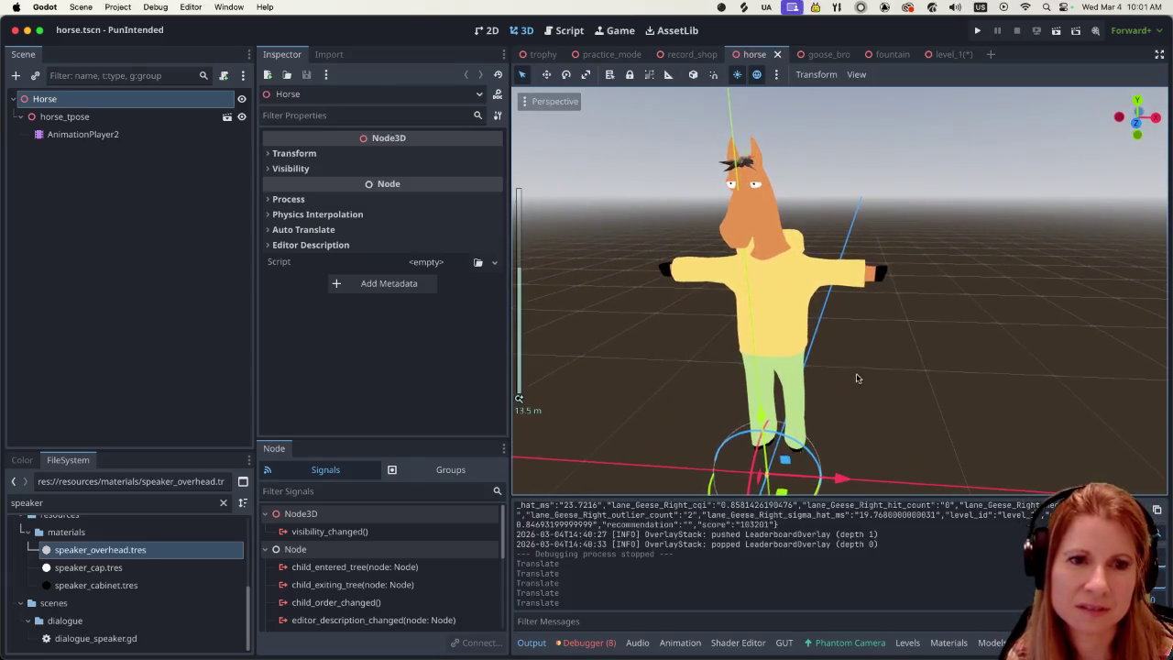
scroll(879, 367, "right", 2)
scroll(913, 351, "up", 2)
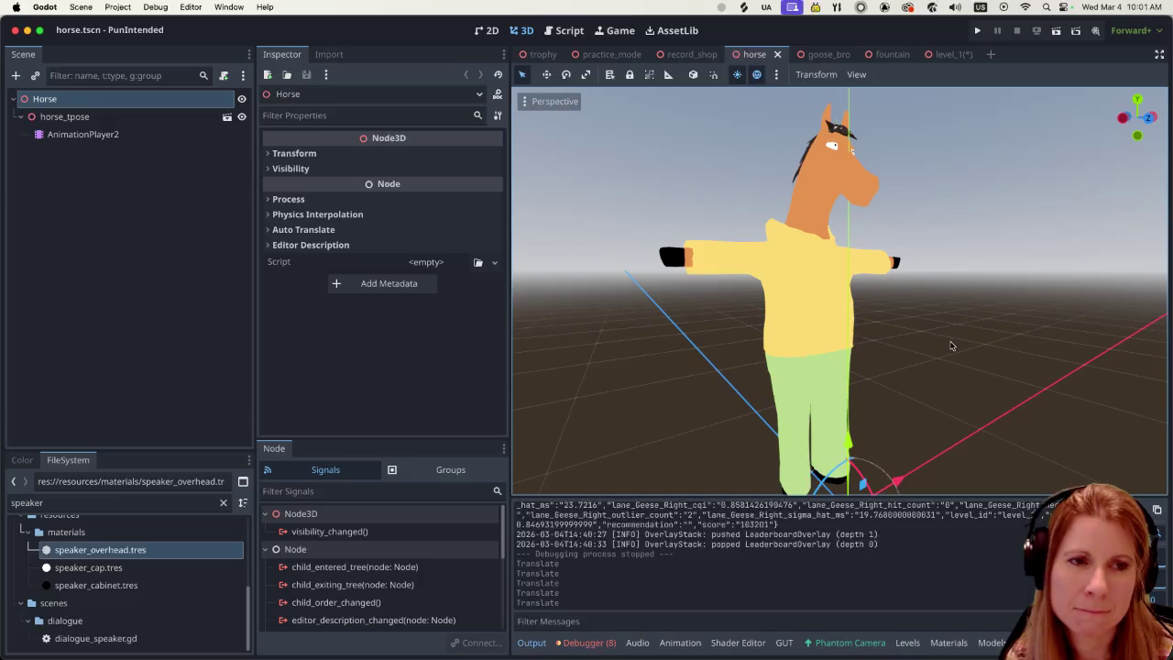
scroll(952, 345, "right", 2)
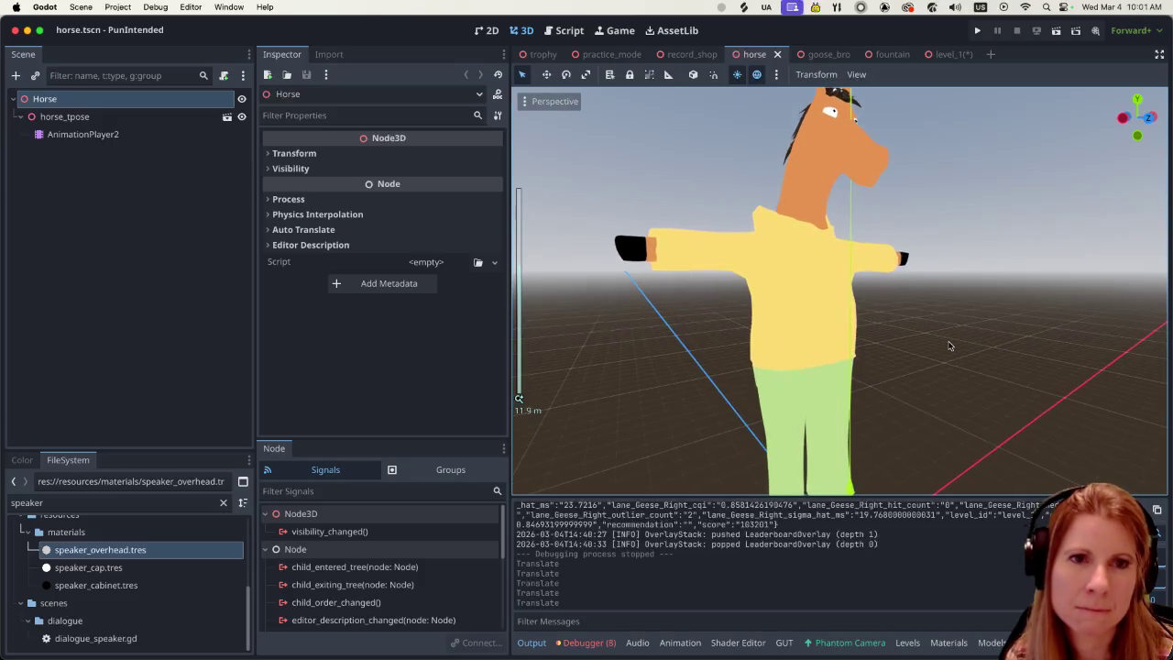
scroll(950, 346, "down", 1)
scroll(958, 352, "right", 3)
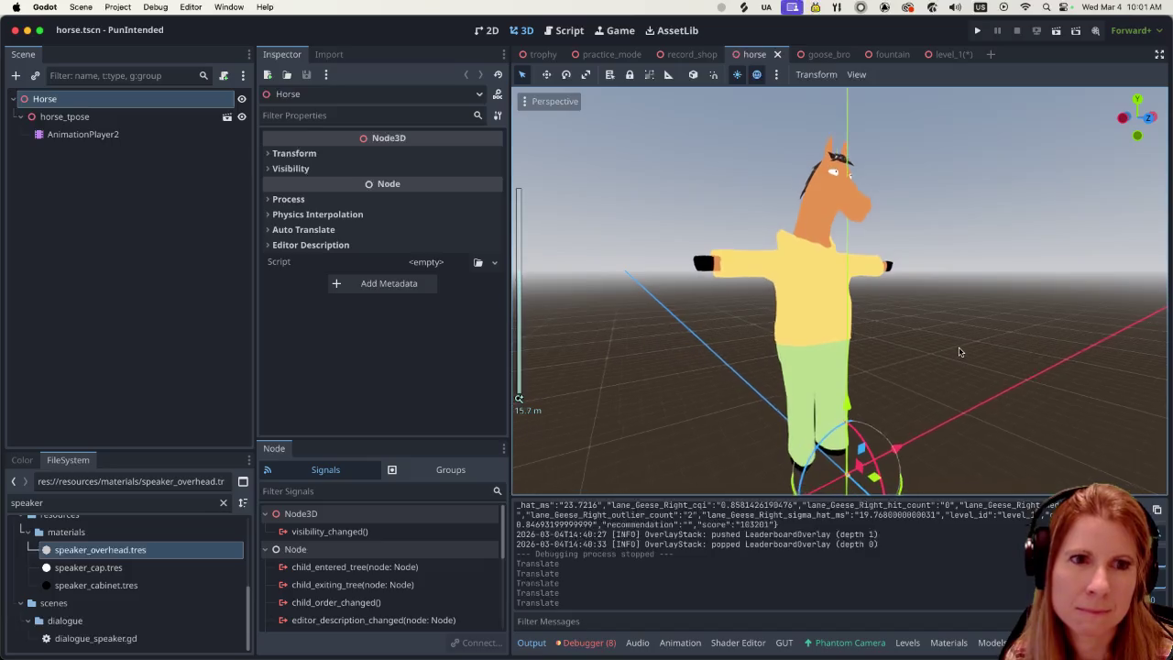
scroll(883, 358, "down", 1)
scroll(884, 359, "right", 1)
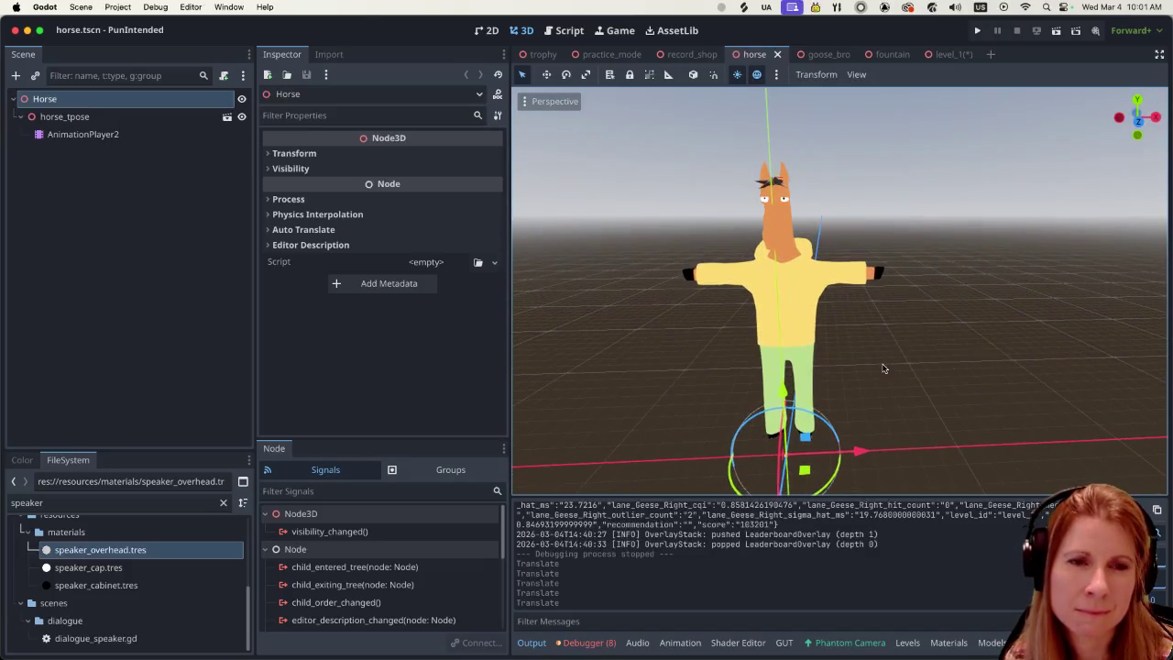
scroll(916, 365, "up", 2)
scroll(923, 365, "right", 2)
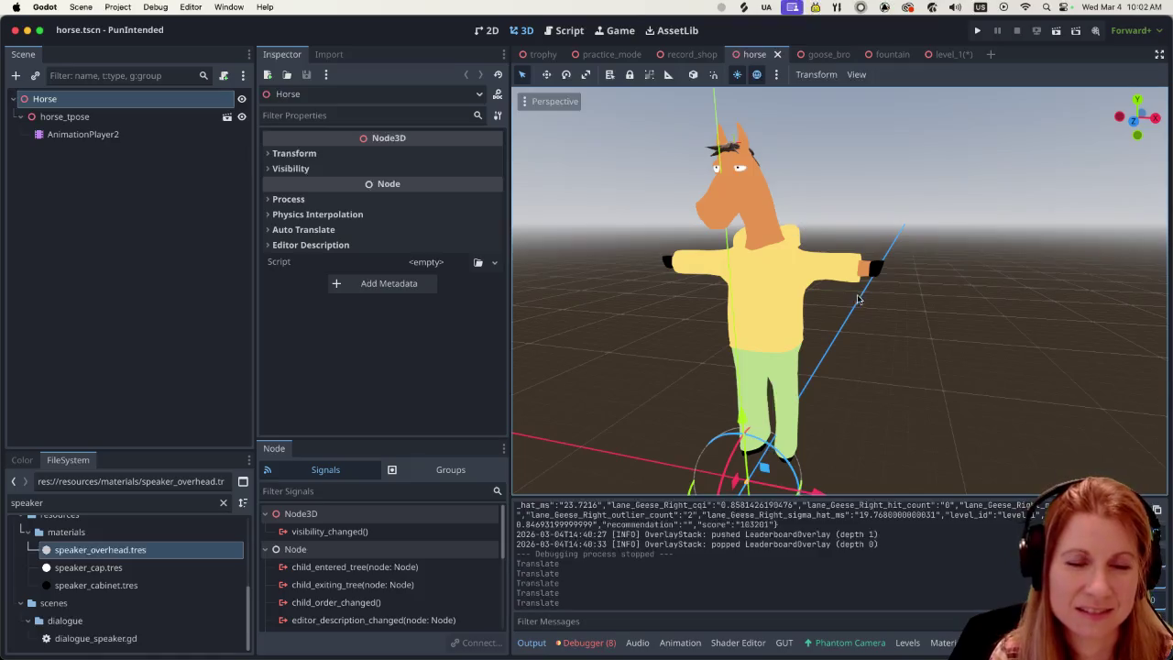
scroll(859, 300, "down", 5)
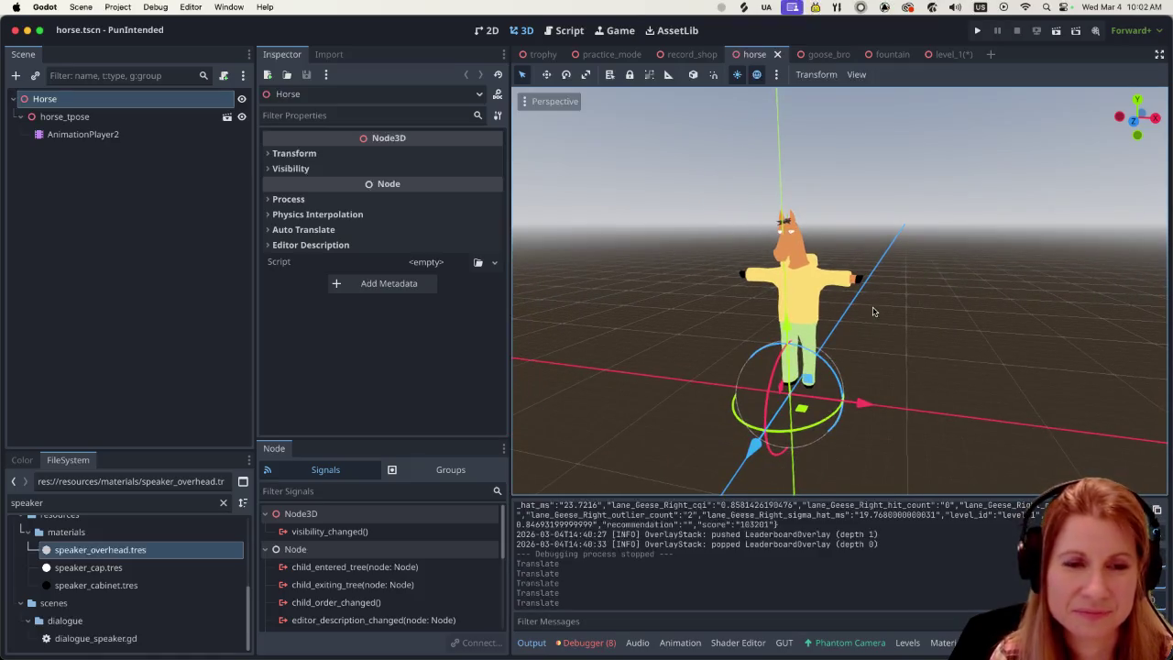
scroll(885, 319, "up", 4)
scroll(895, 327, "down", 4)
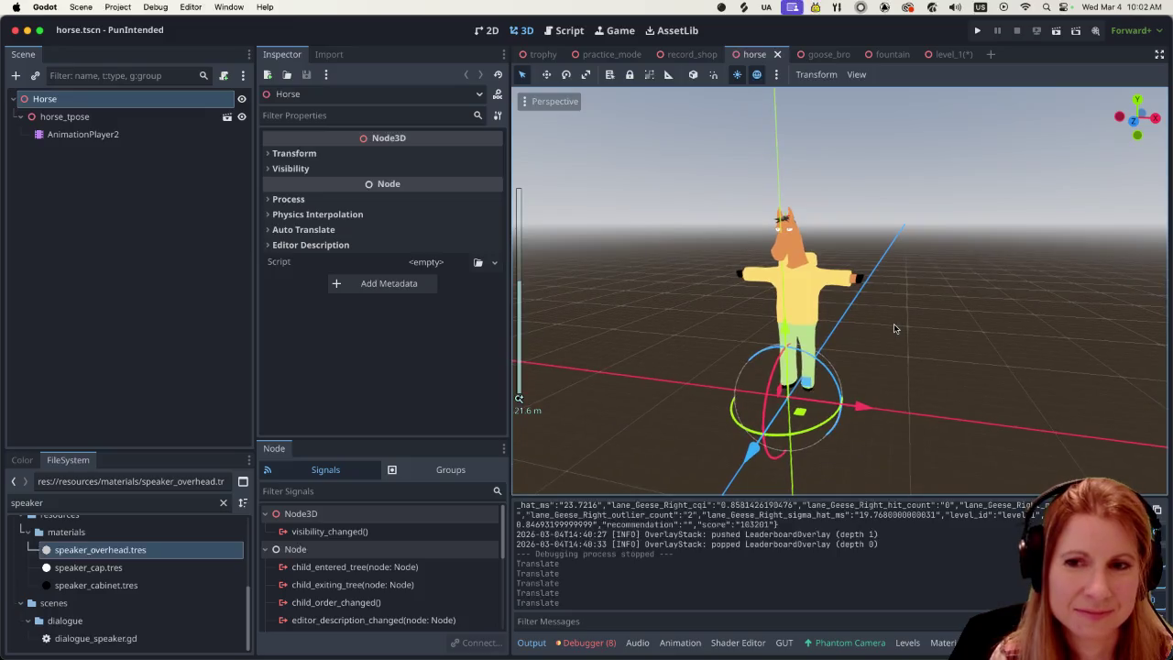
scroll(893, 326, "up", 4)
scroll(880, 336, "left", 3)
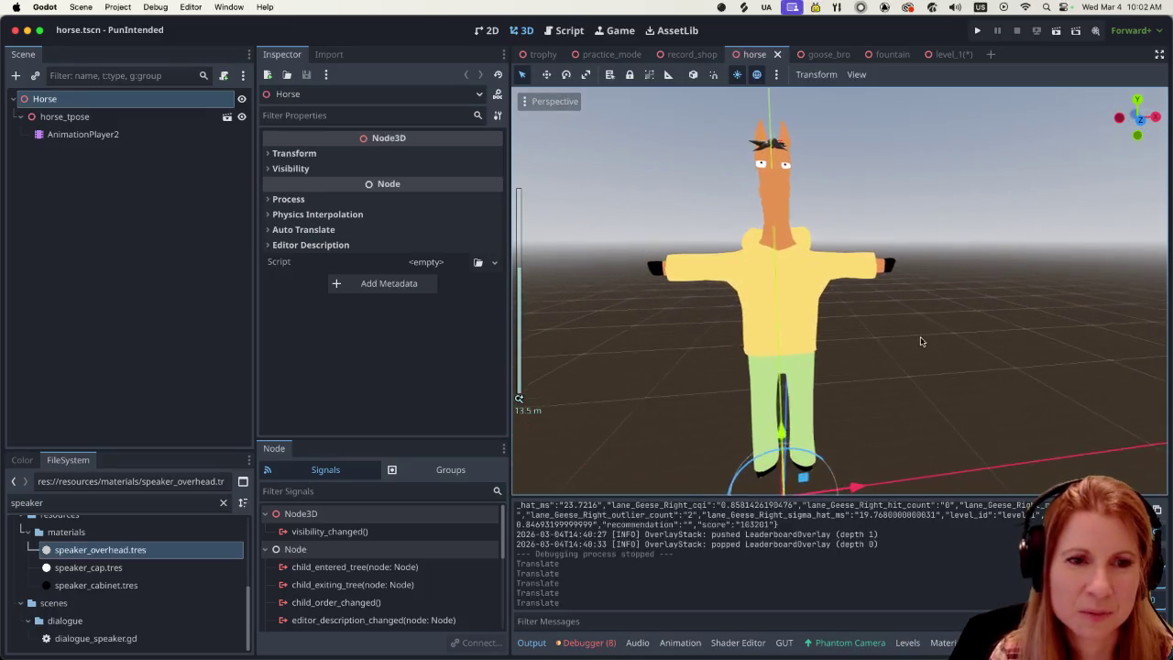
scroll(907, 337, "down", 4)
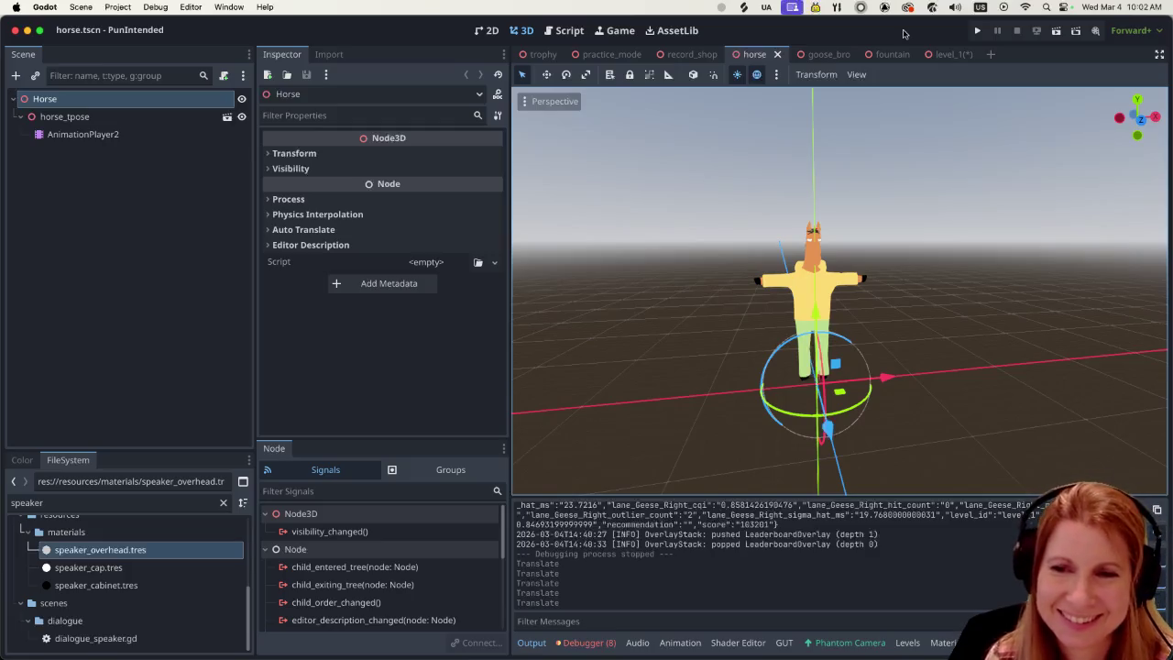
scroll(993, 396, "up", 3)
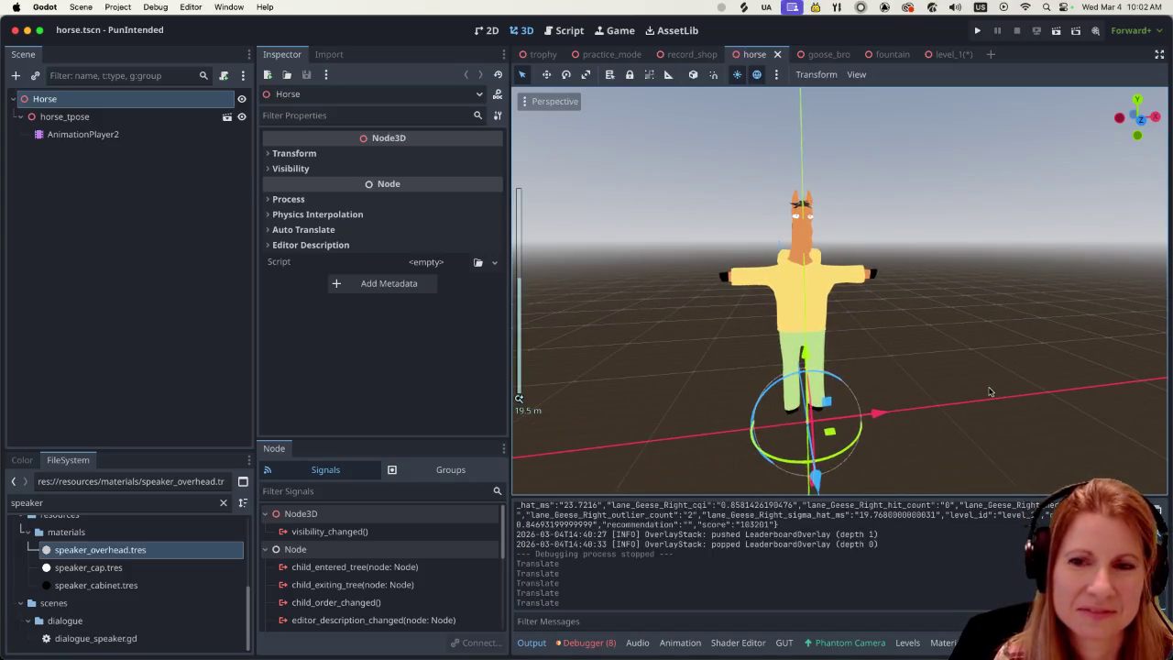
scroll(990, 392, "left", 5)
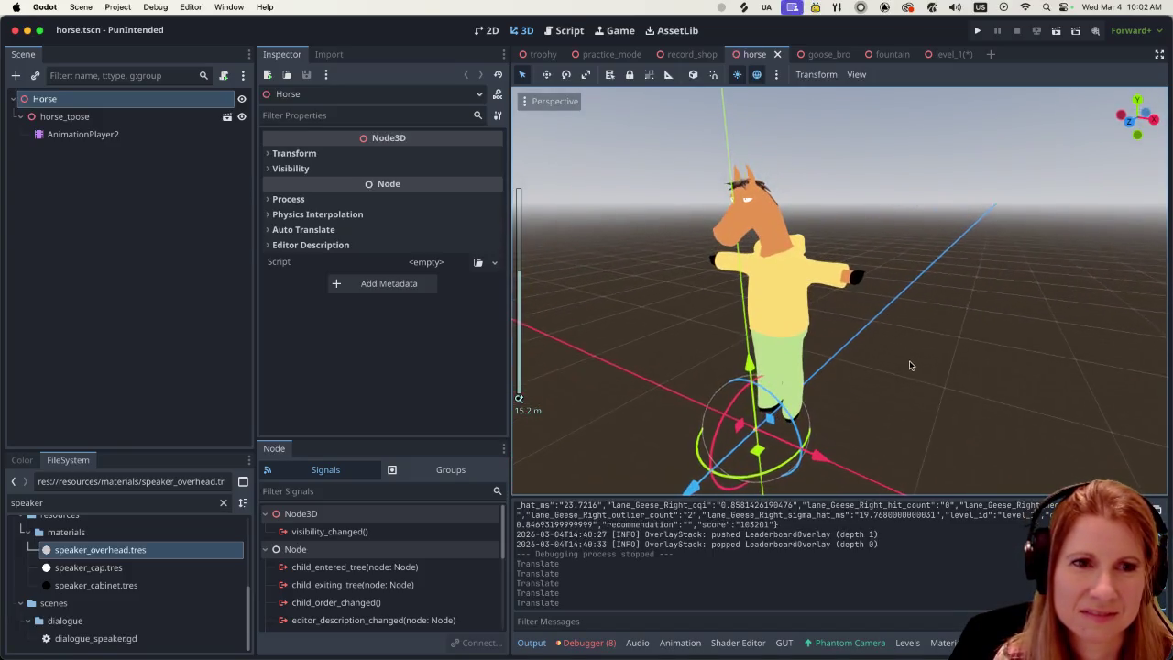
scroll(893, 356, "up", 5)
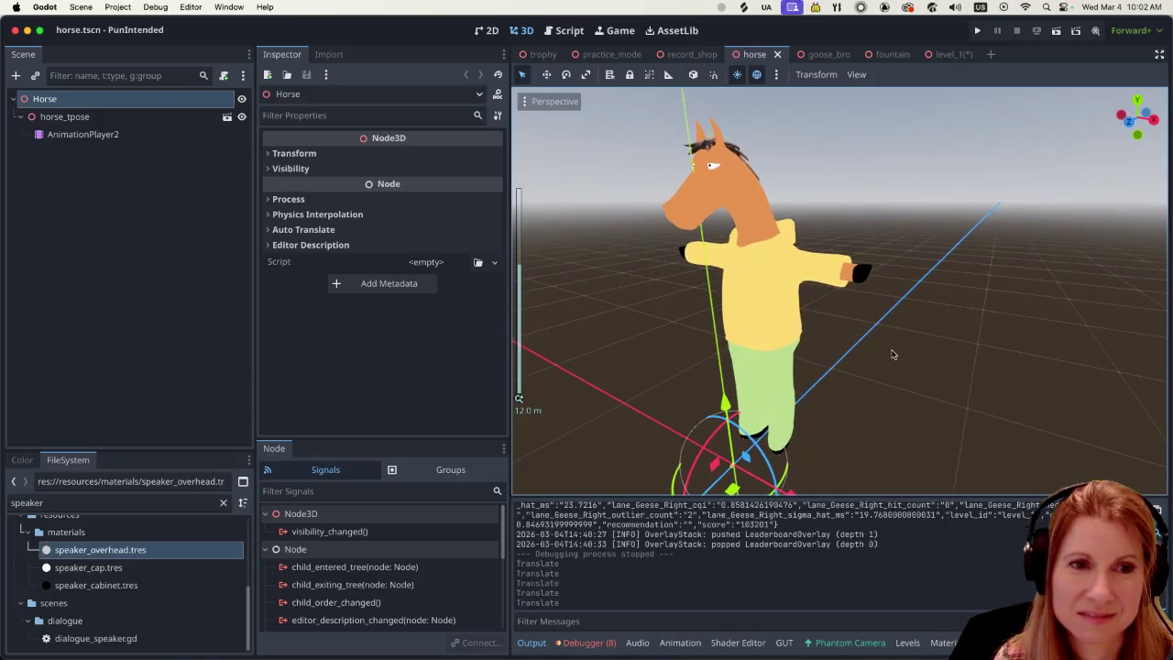
scroll(886, 346, "down", 5)
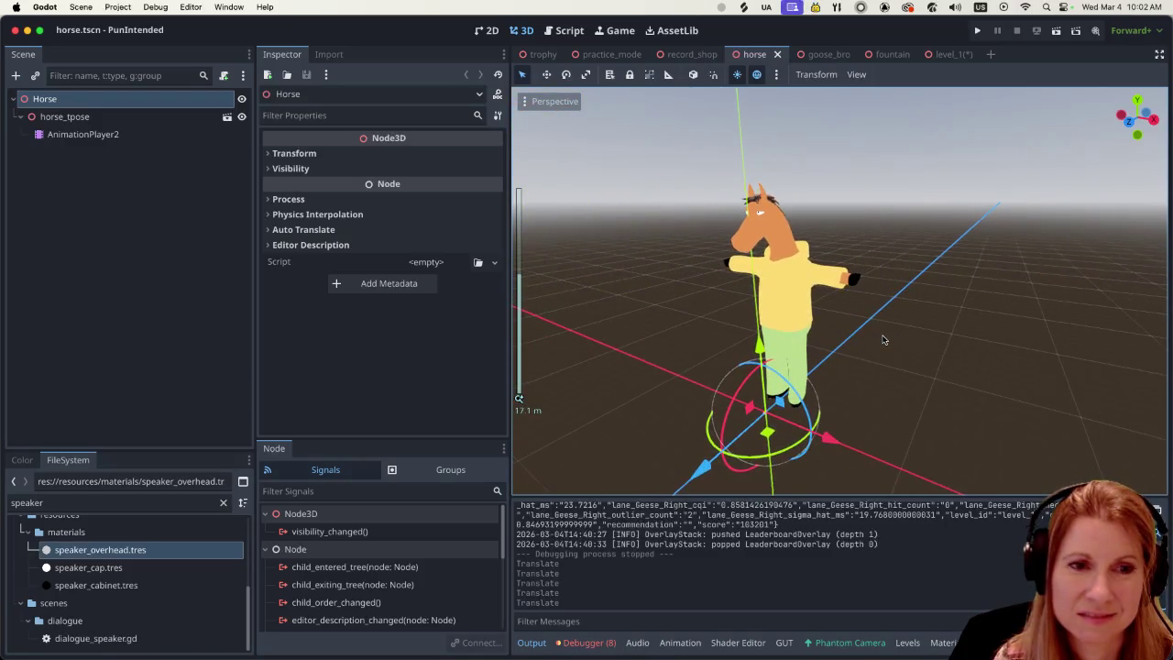
scroll(937, 351, "right", 5)
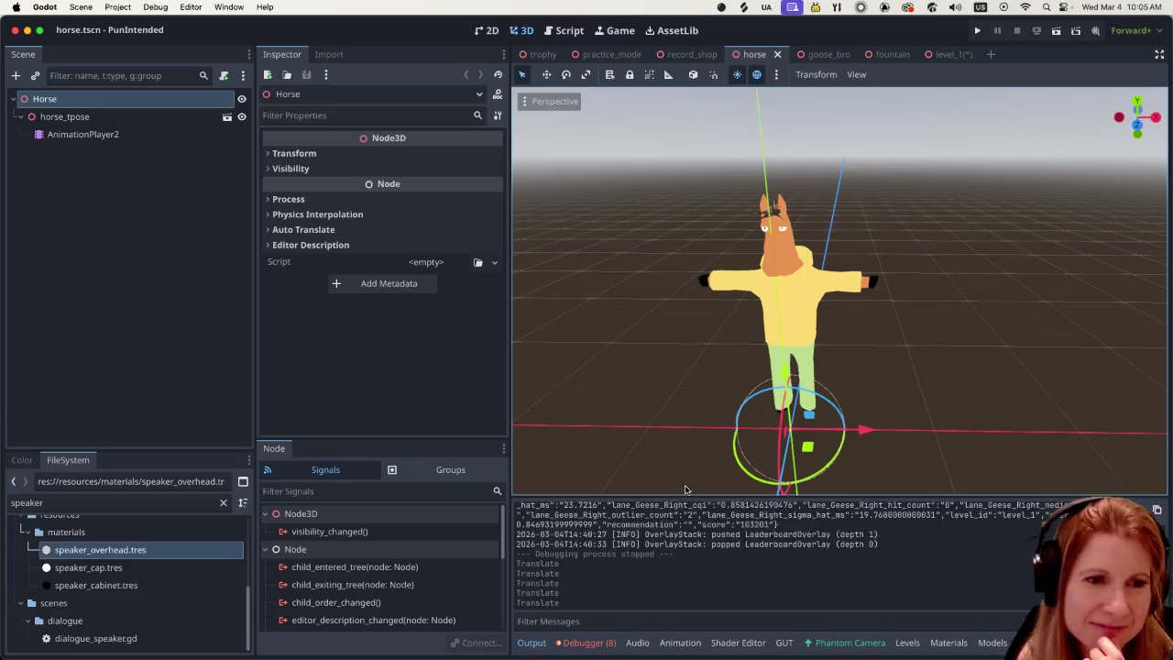
left_click(155, 135)
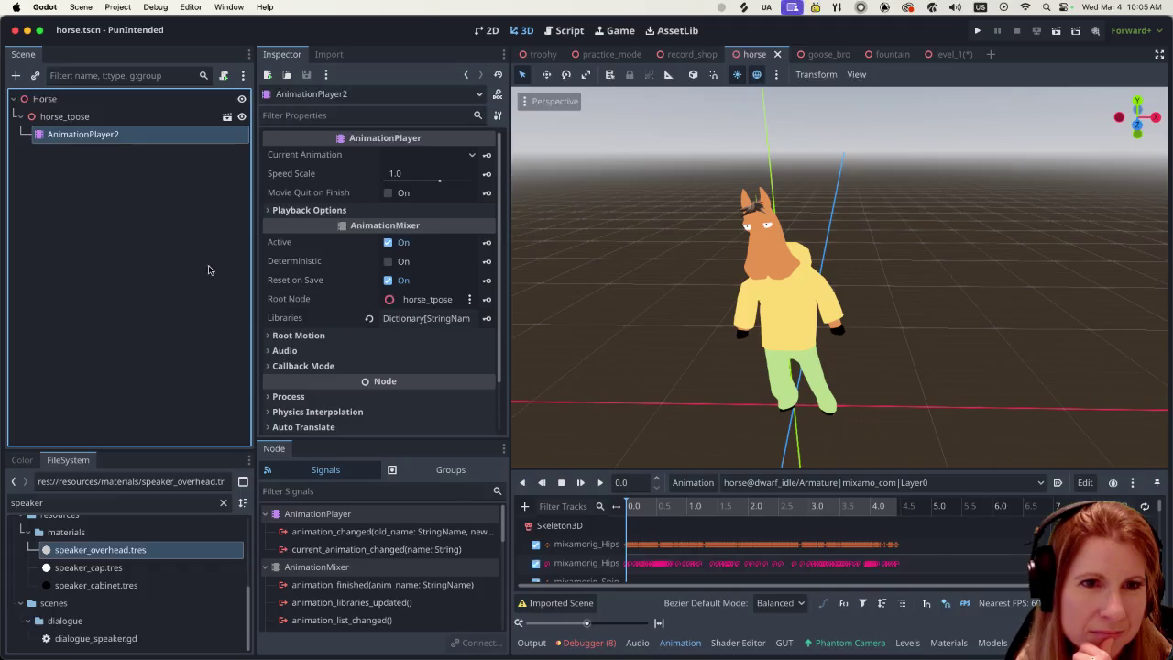
scroll(848, 381, "down", 5)
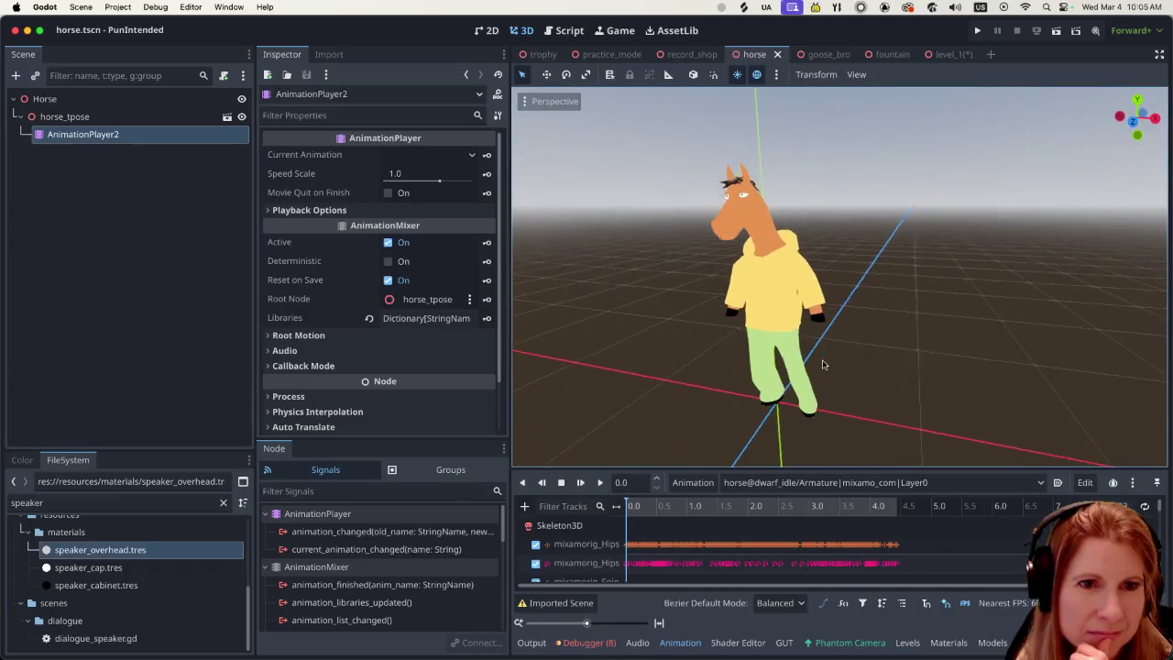
scroll(849, 373, "down", 10)
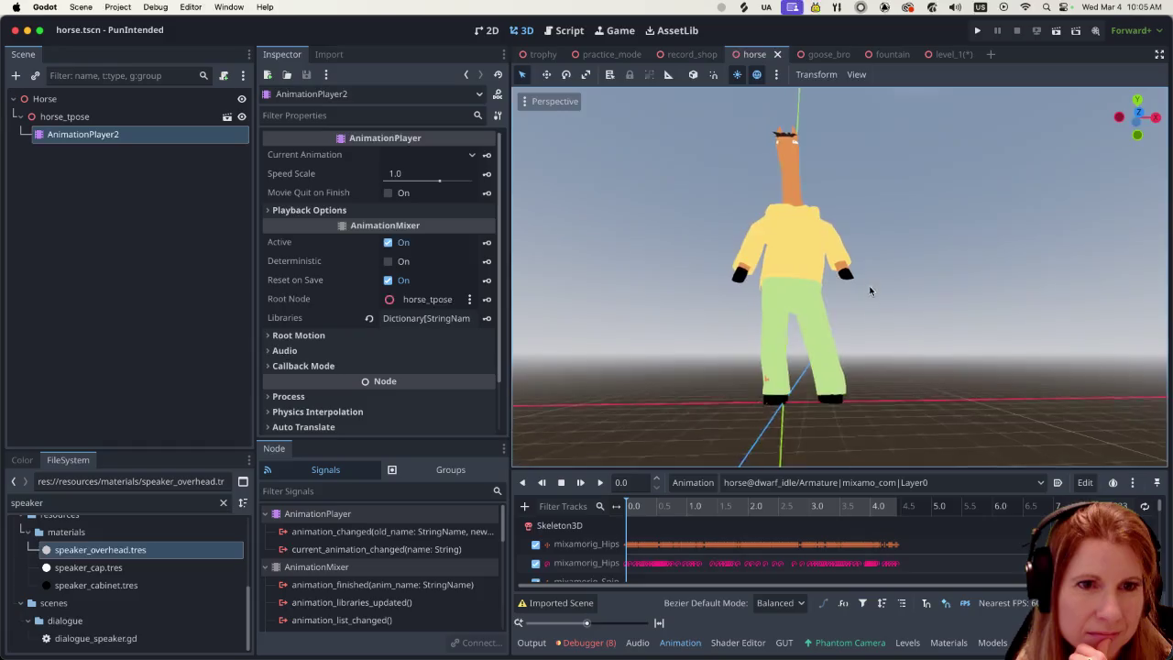
scroll(852, 366, "up", 5)
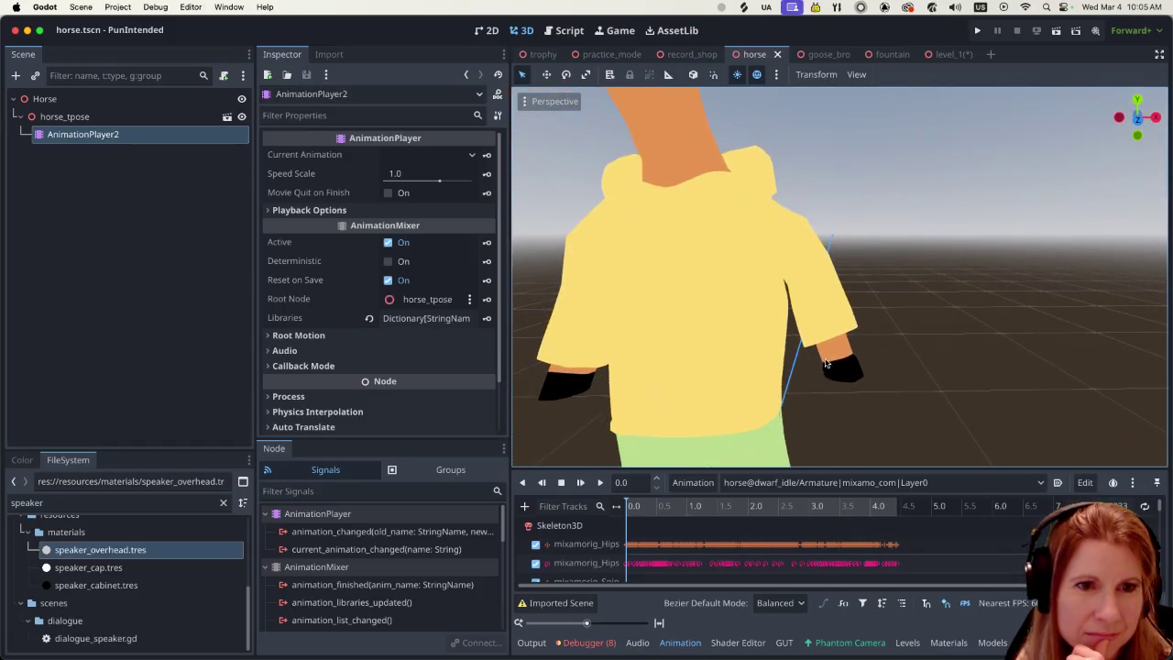
scroll(816, 368, "down", 7)
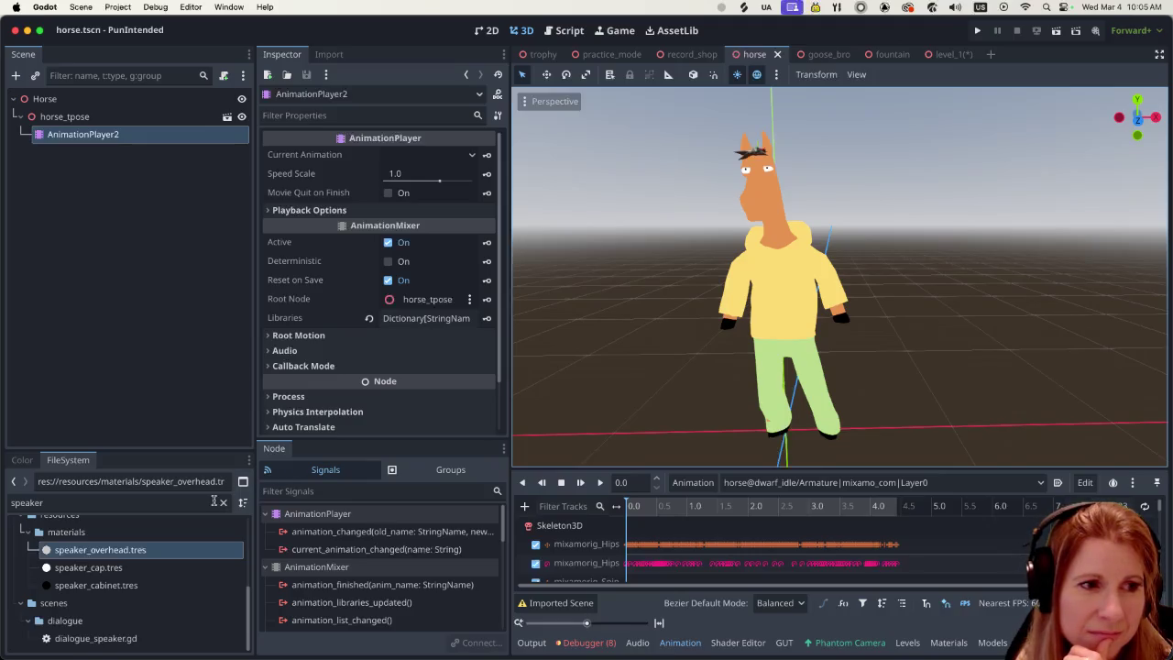
left_click(223, 502)
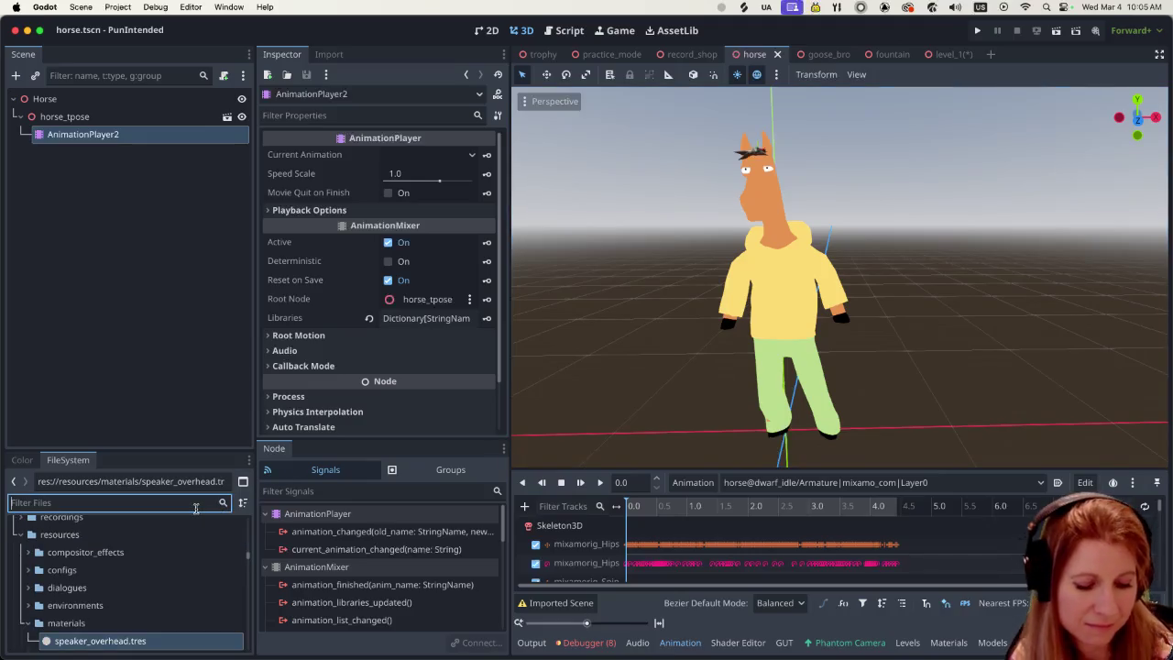
Step: Filter the FileSystem by 'horse' (briefly trying 'charlie') to list horse.glb and horse materials
type("horse")
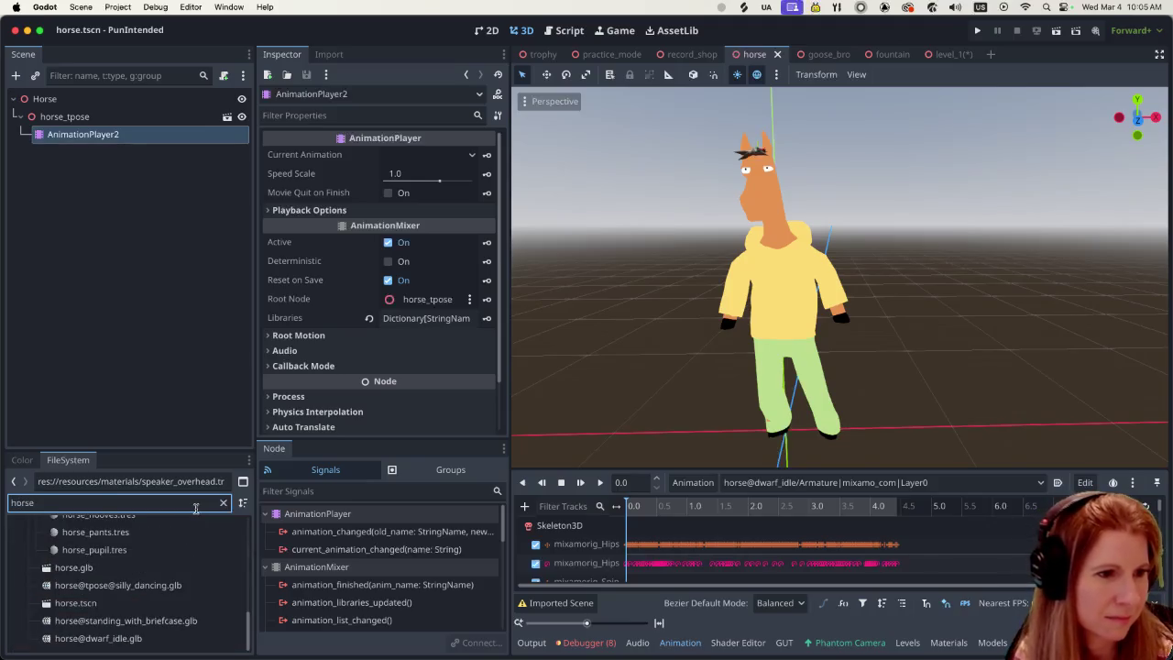
scroll(197, 588, "up", 3)
scroll(197, 591, "up", 10)
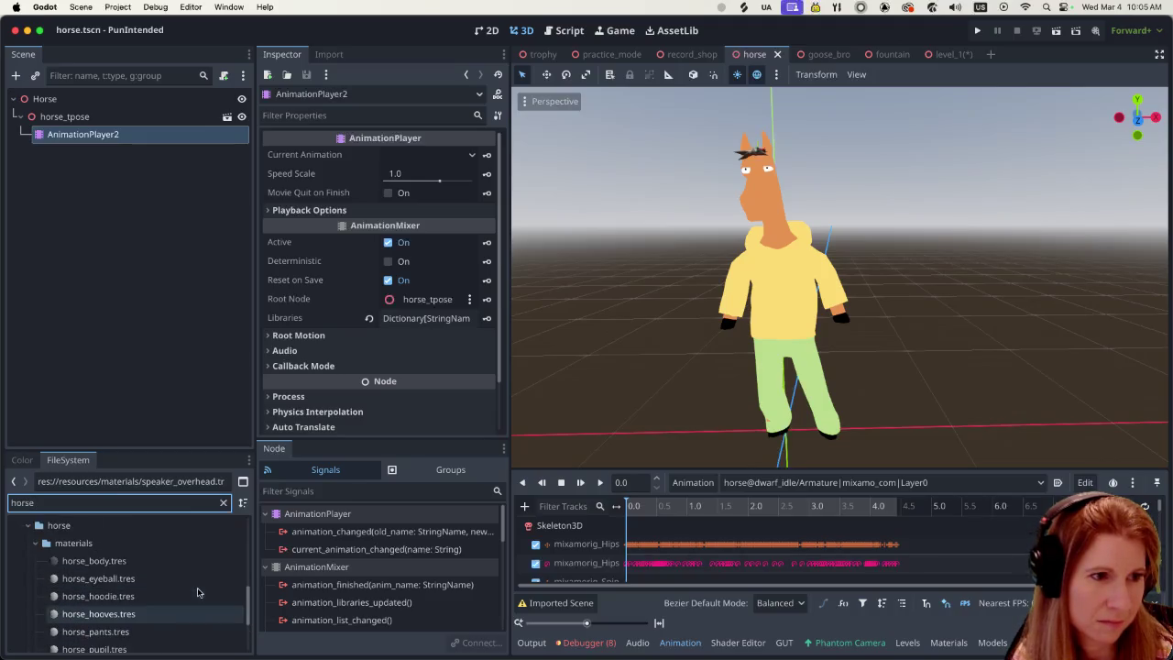
scroll(197, 591, "down", 10)
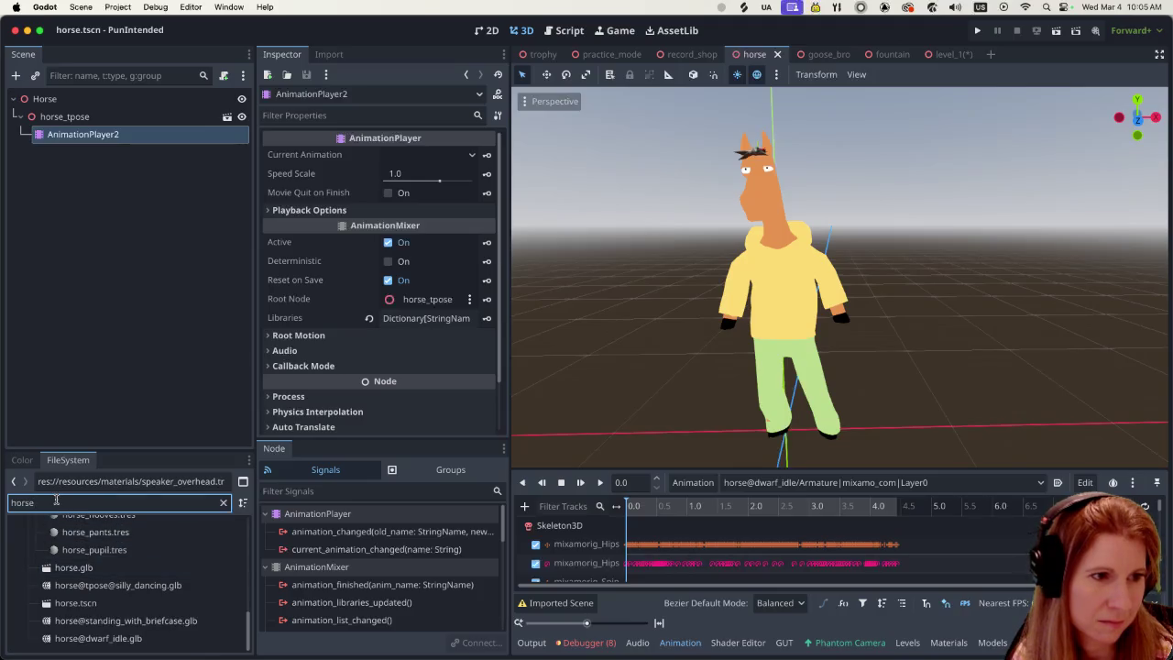
left_click_drag(56, 501, 7, 500)
type("charlie")
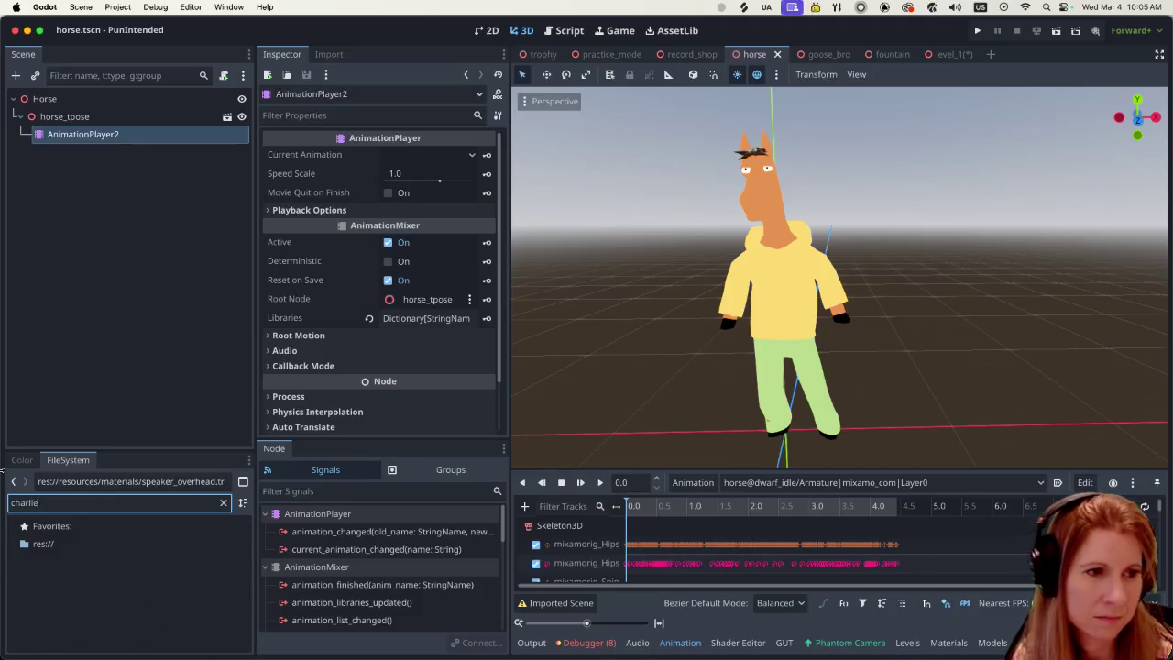
key("BackSpace")
key("BackSpace")
key("BackSpace")
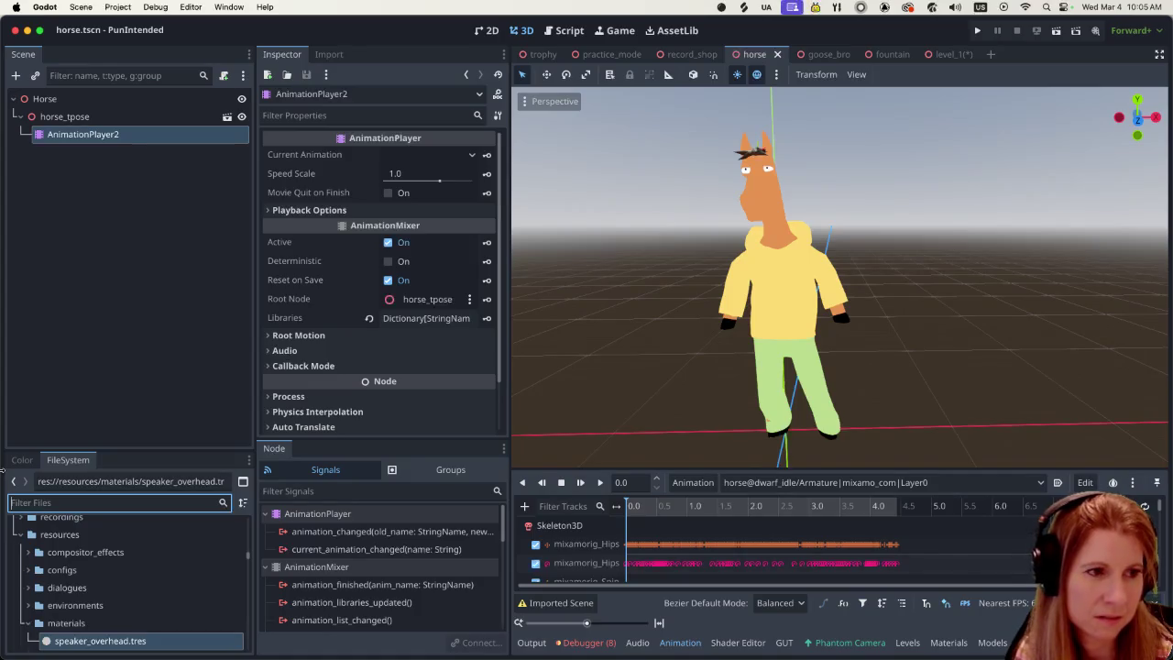
type("horse")
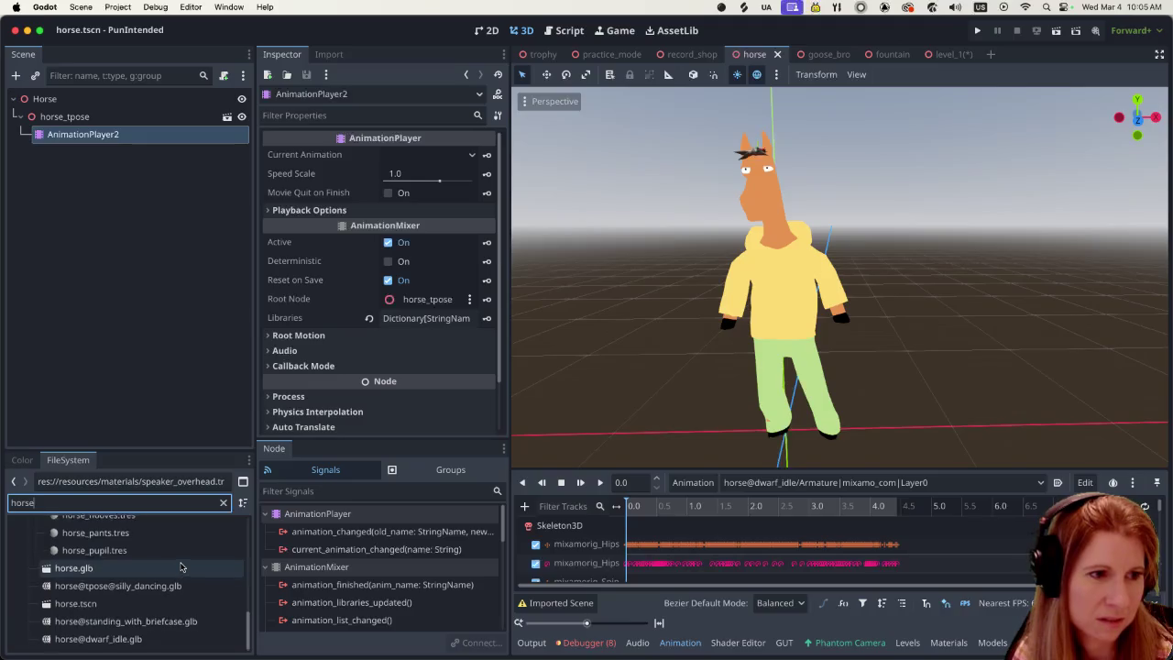
scroll(180, 567, "up", 2)
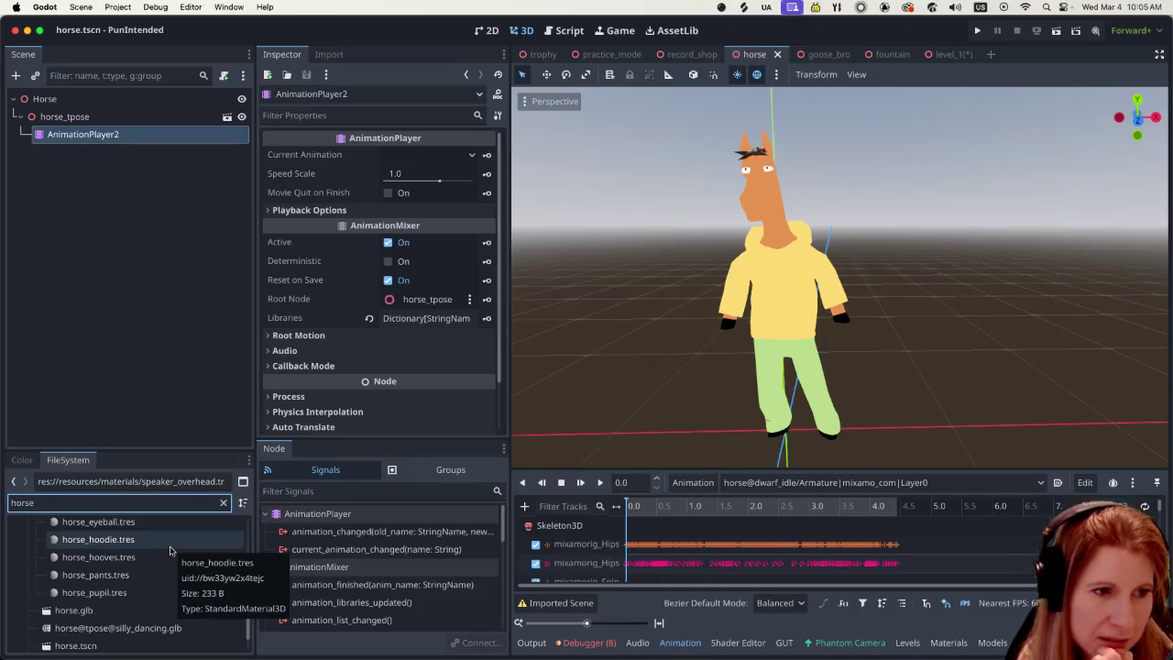
scroll(170, 550, "up", 10)
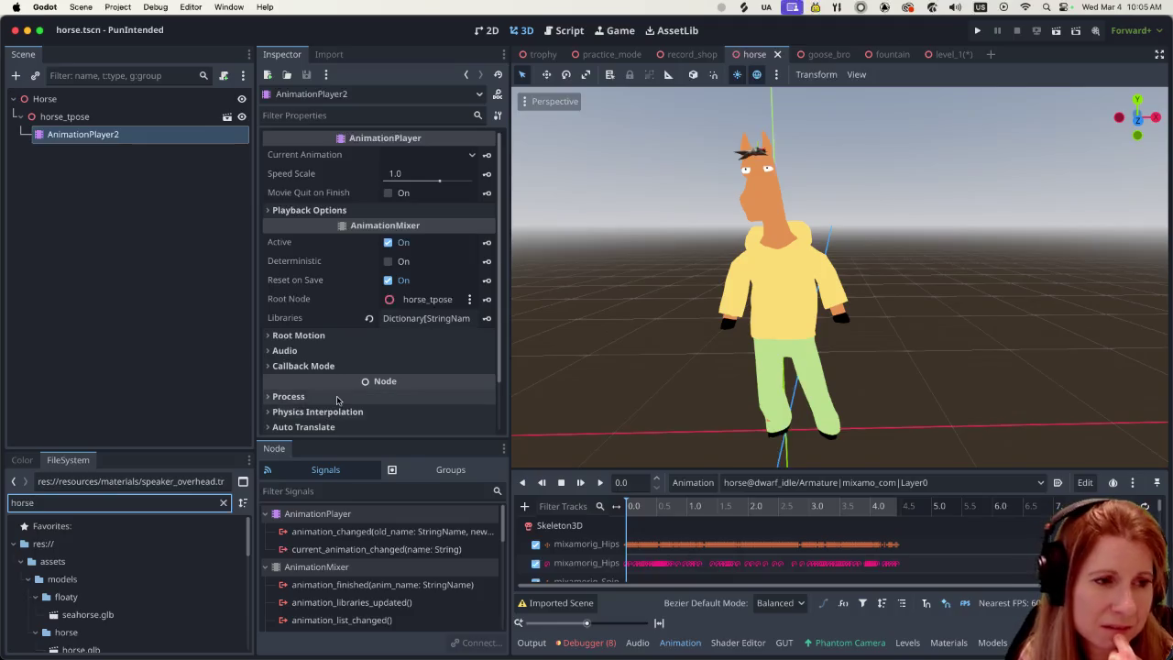
scroll(792, 375, "up", 8)
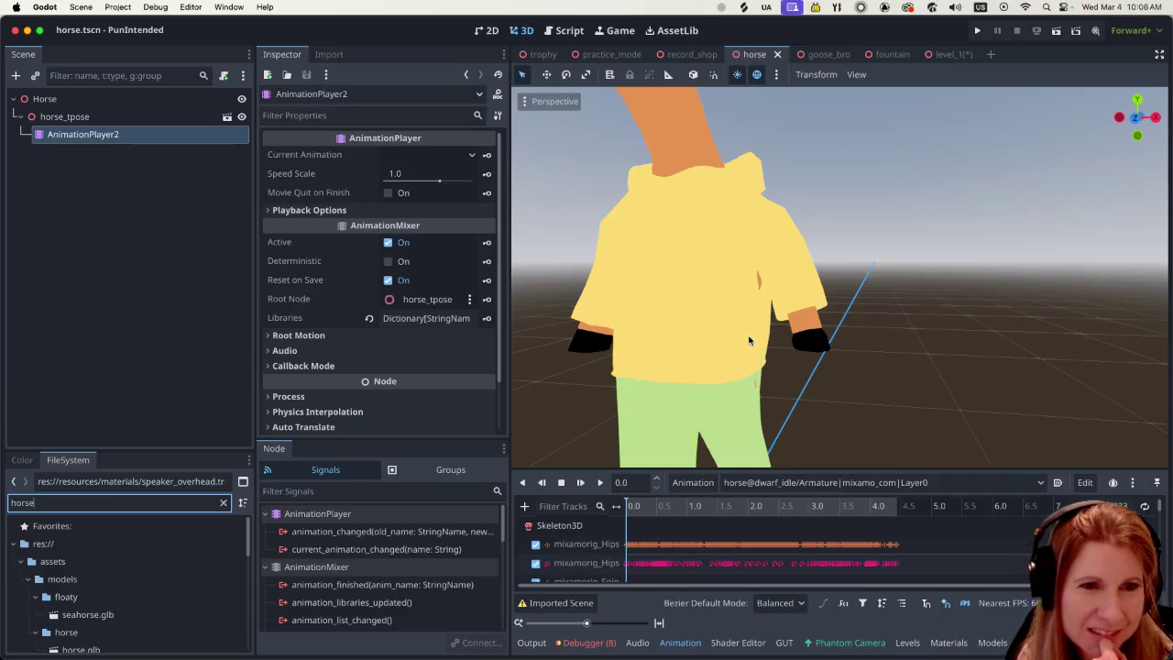
scroll(792, 403, "right", 3)
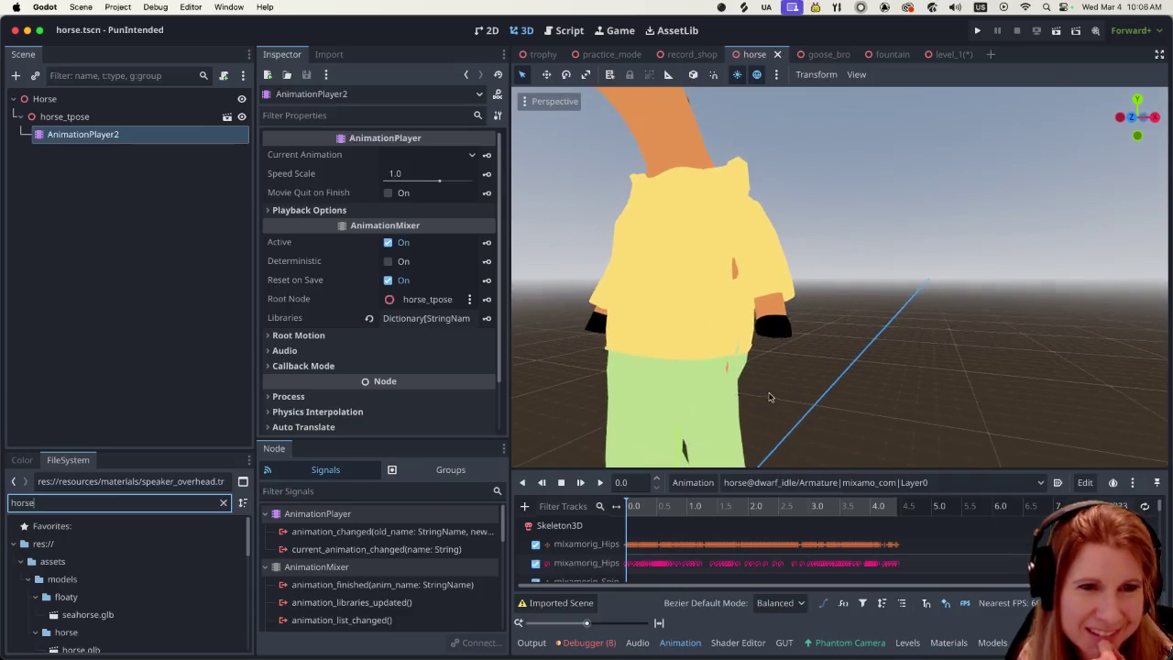
scroll(770, 396, "right", 2)
scroll(664, 328, "up", 3)
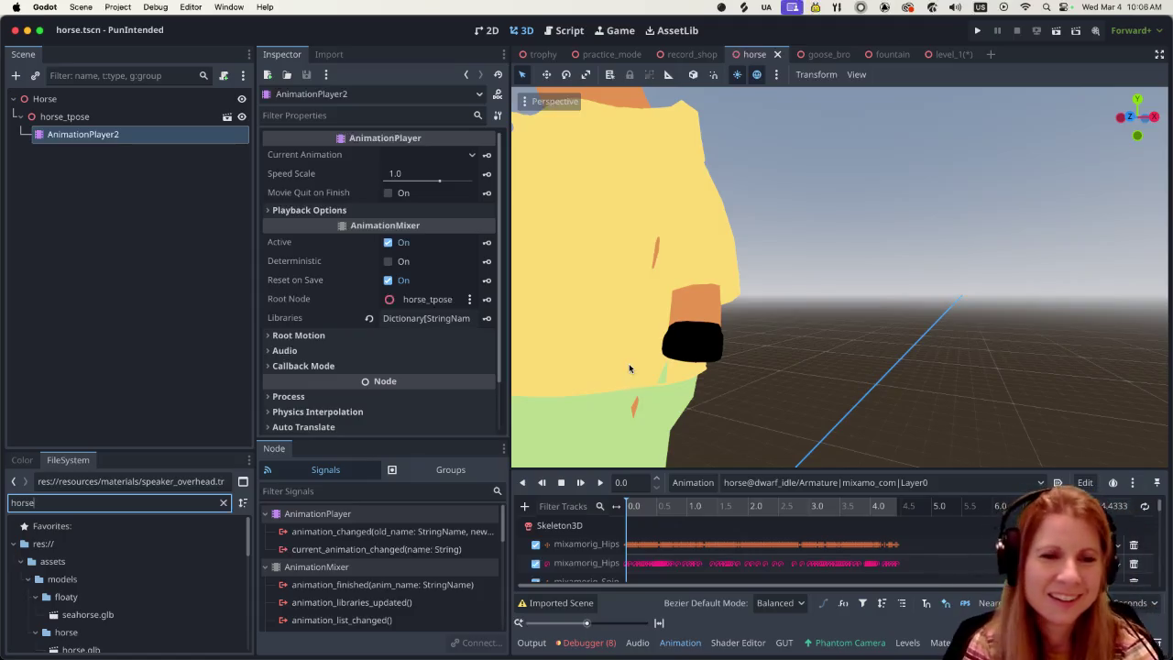
scroll(653, 382, "down", 2)
scroll(669, 386, "up", 3)
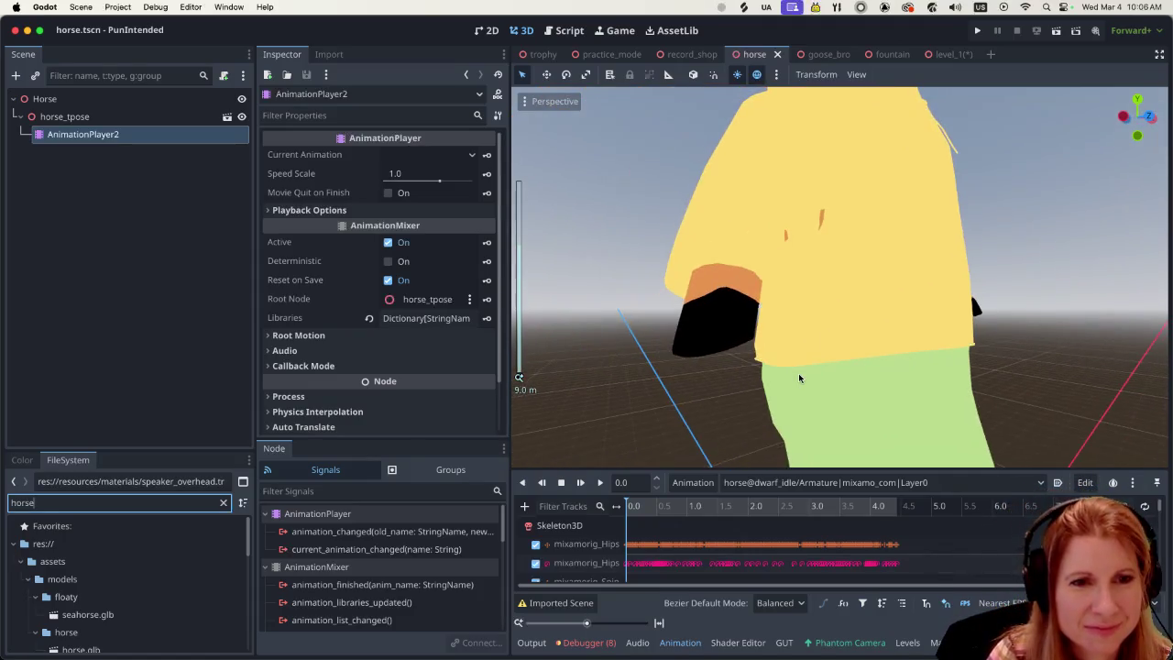
scroll(834, 304, "right", 3)
scroll(833, 304, "up", 5)
scroll(835, 269, "up", 1)
scroll(828, 292, "up", 2)
scroll(829, 292, "down", 2)
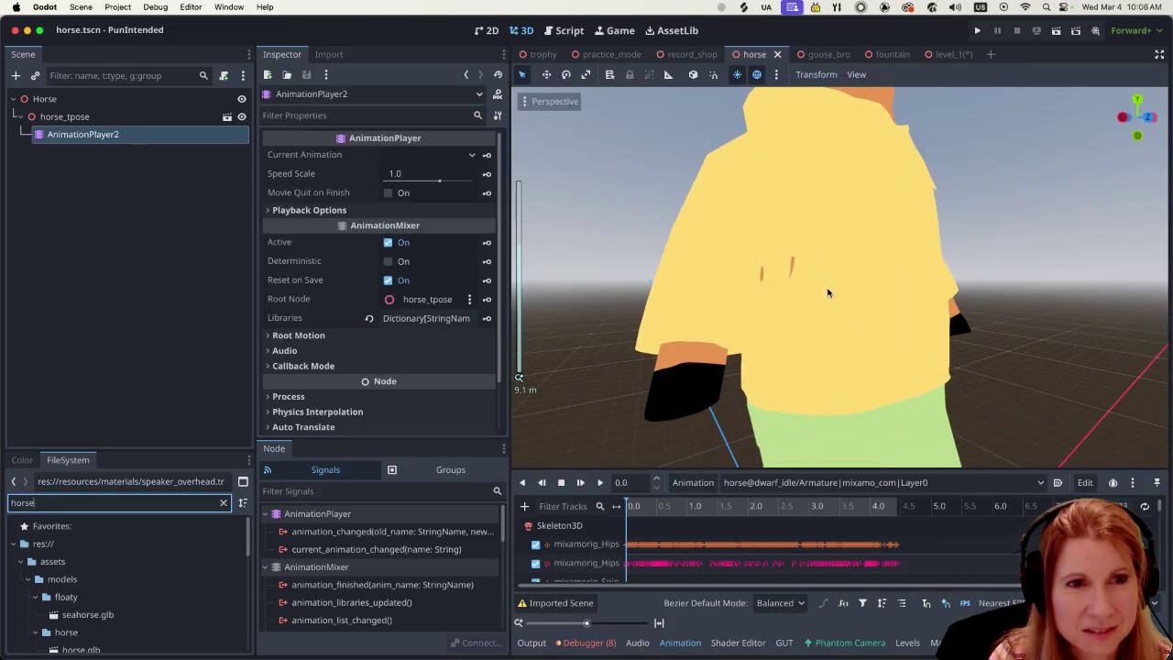
scroll(880, 275, "up", 5)
scroll(926, 263, "down", 5)
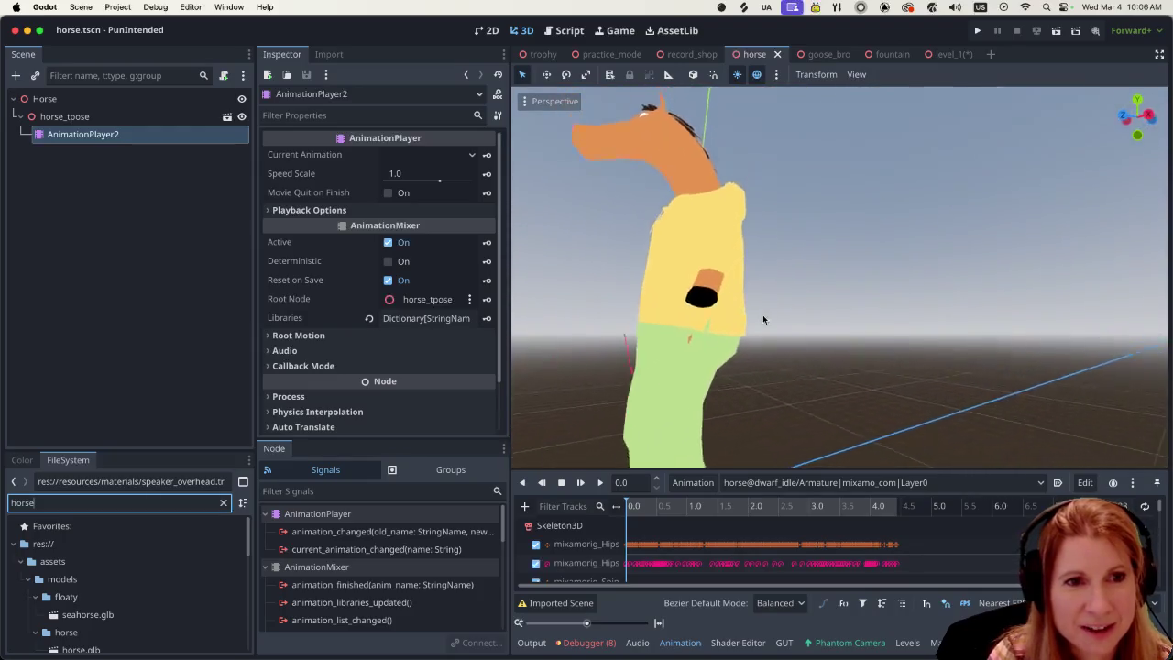
scroll(736, 383, "up", 3)
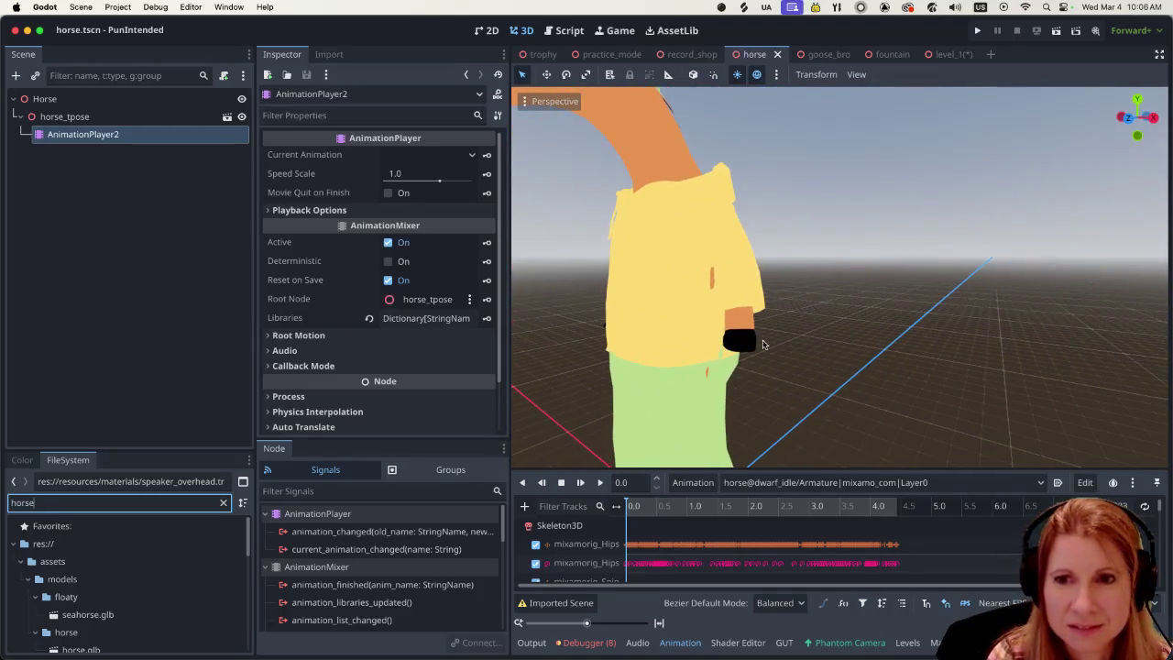
scroll(761, 343, "down", 5)
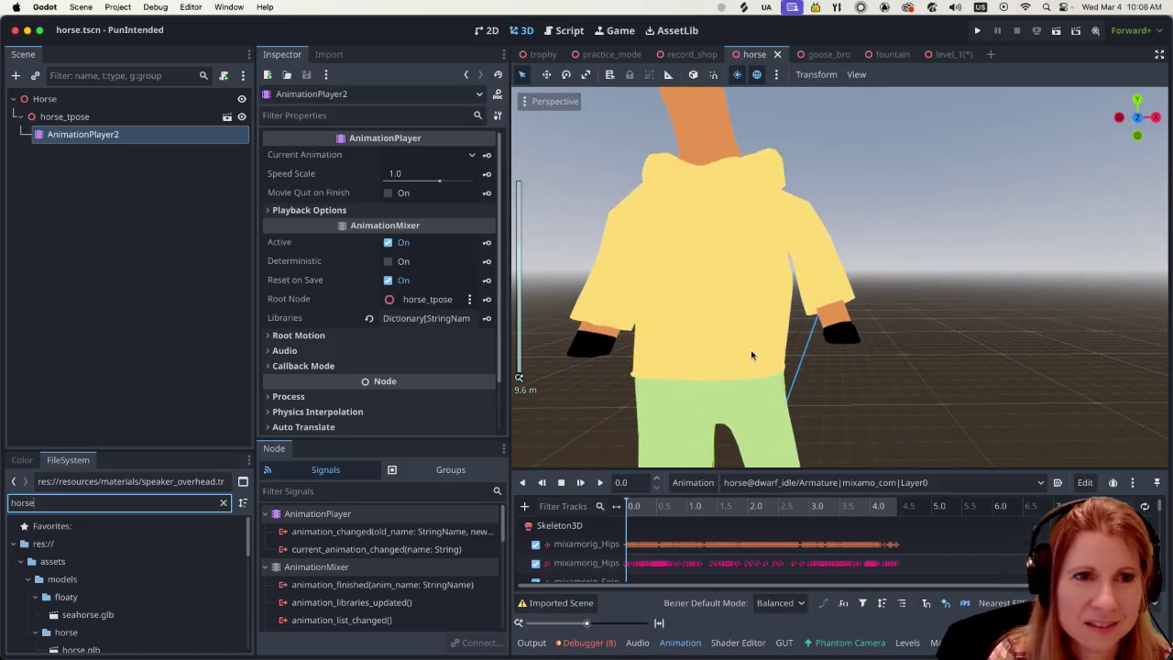
scroll(838, 342, "up", 3)
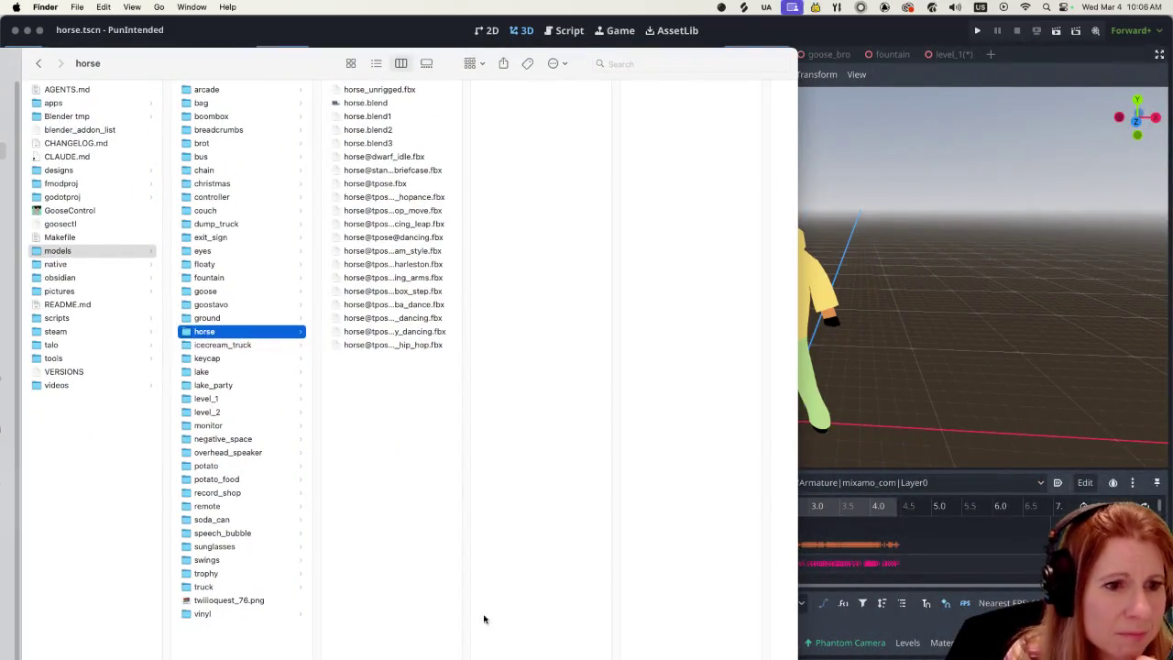
left_click_drag(264, 79, 244, 53)
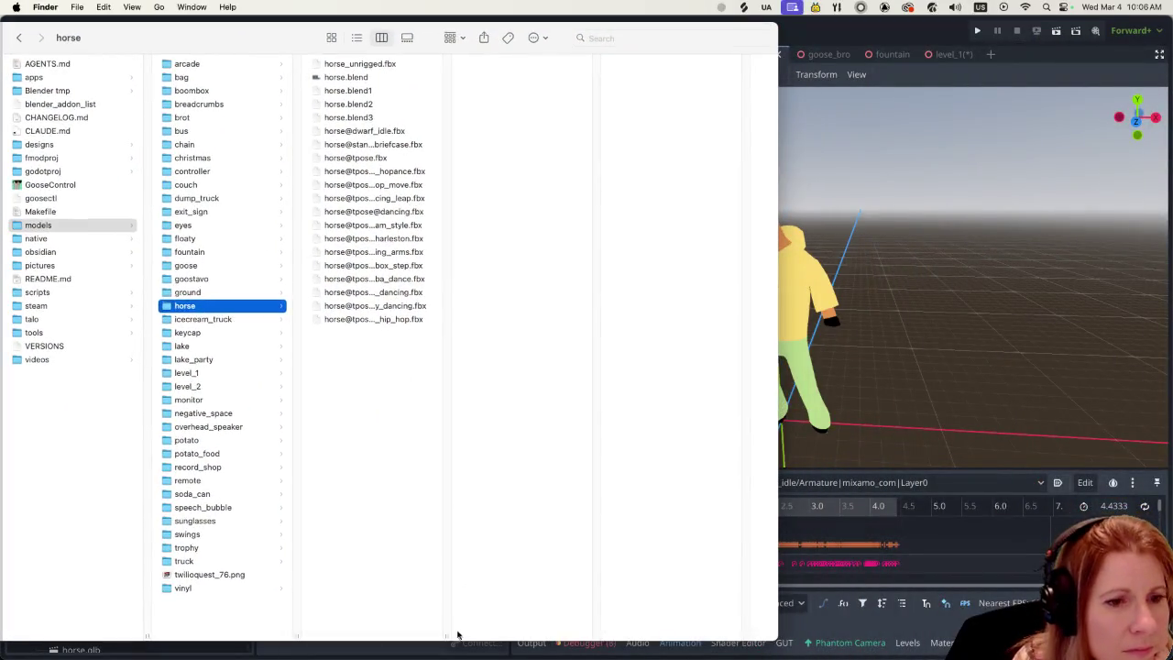
left_click_drag(447, 634, 589, 633)
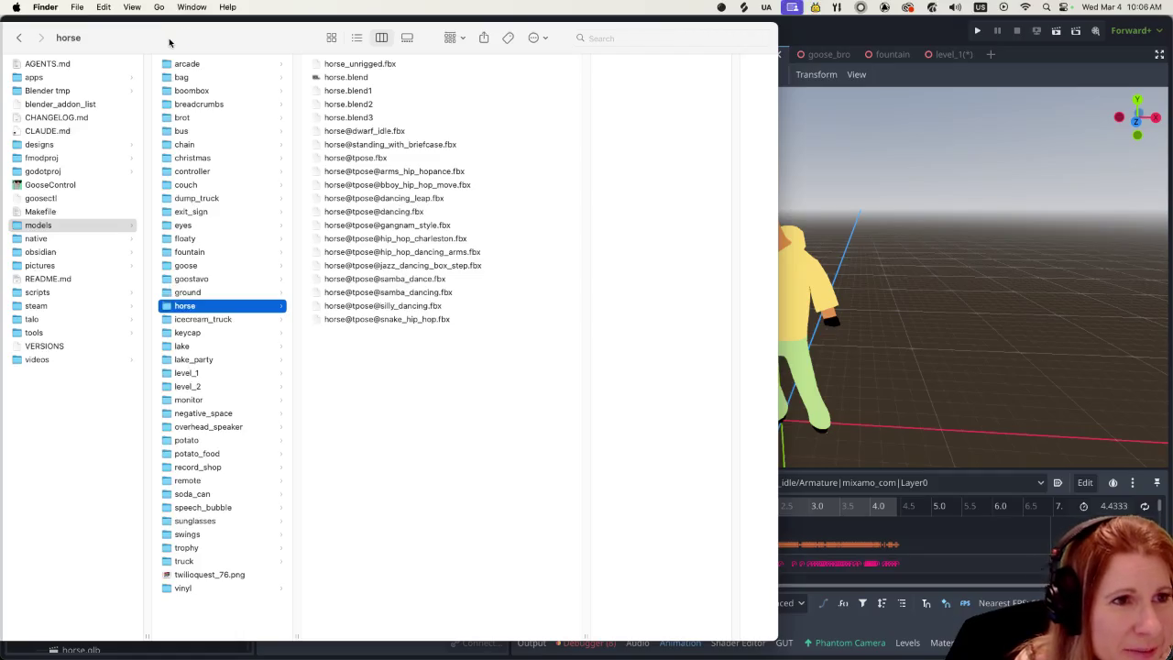
key("super+w")
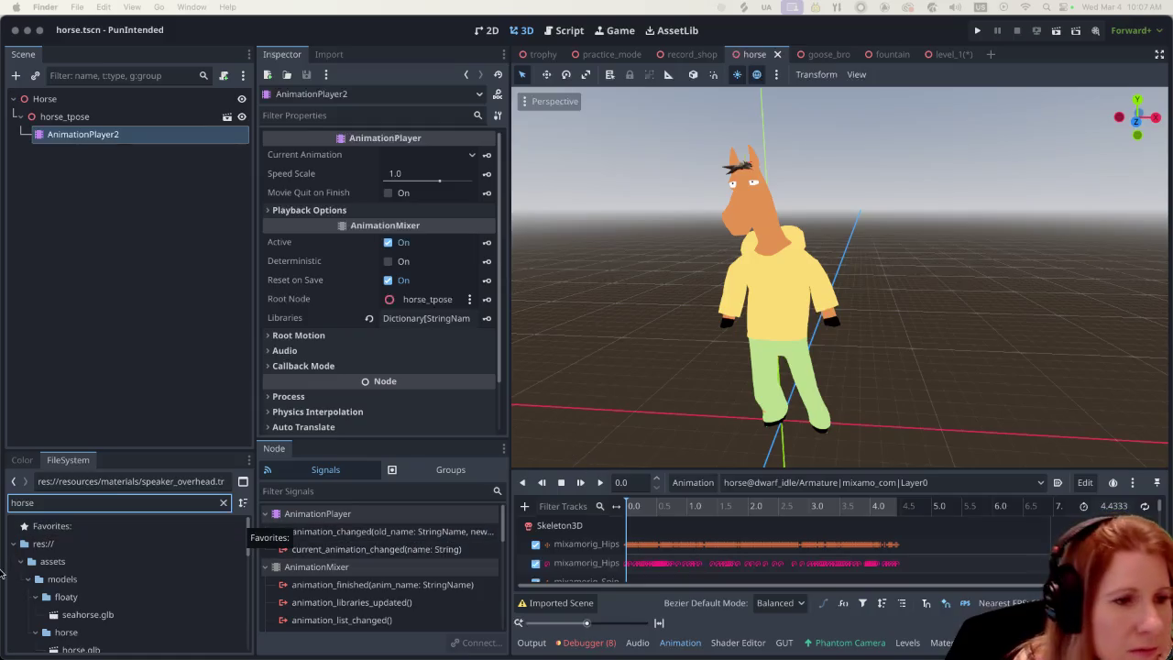
Step: Refocus the Godot editor and switch to the record_shop scene showing the Cool Record Shop walls
left_click(189, 509)
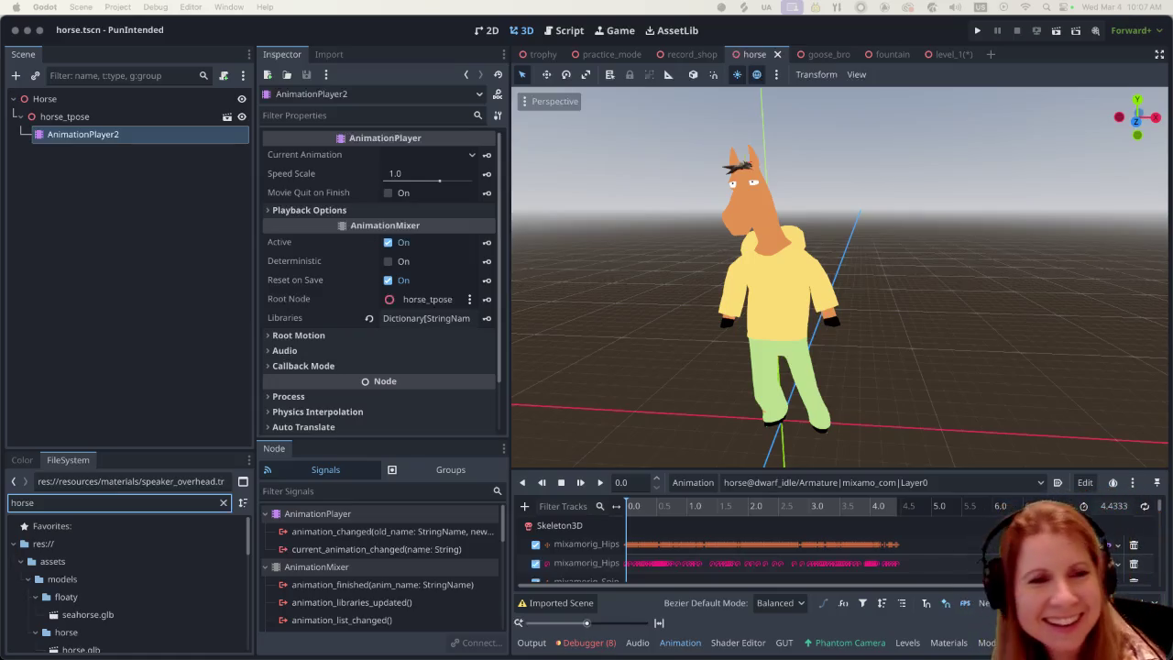
left_click(689, 54)
scroll(872, 363, "up", 6)
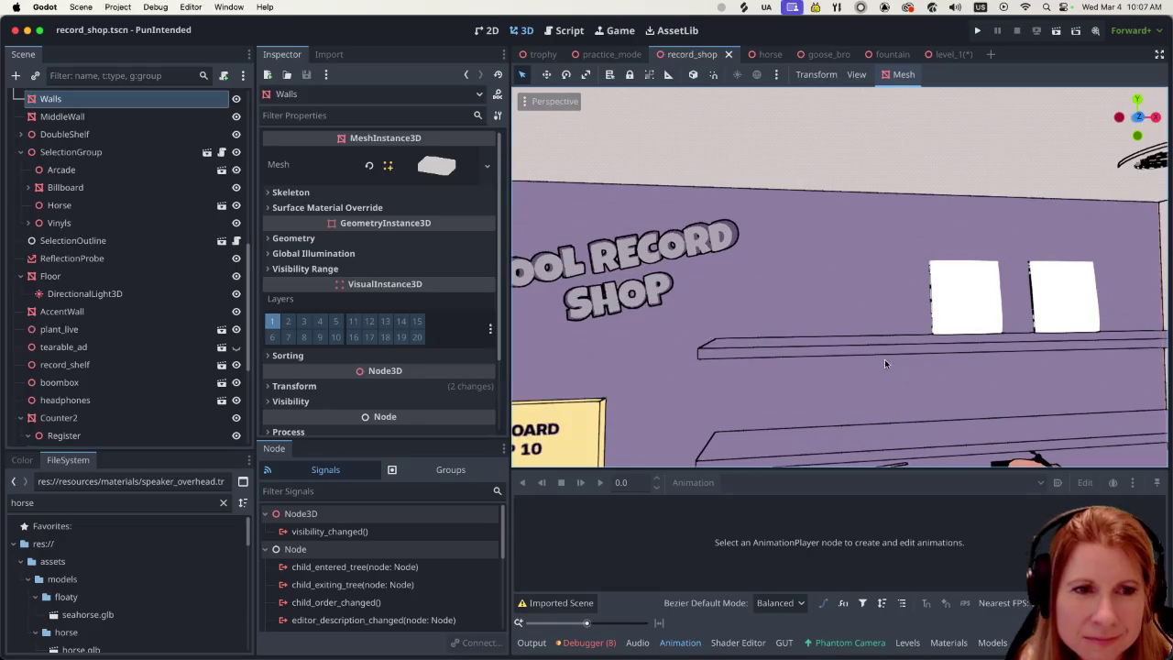
scroll(885, 358, "down", 5)
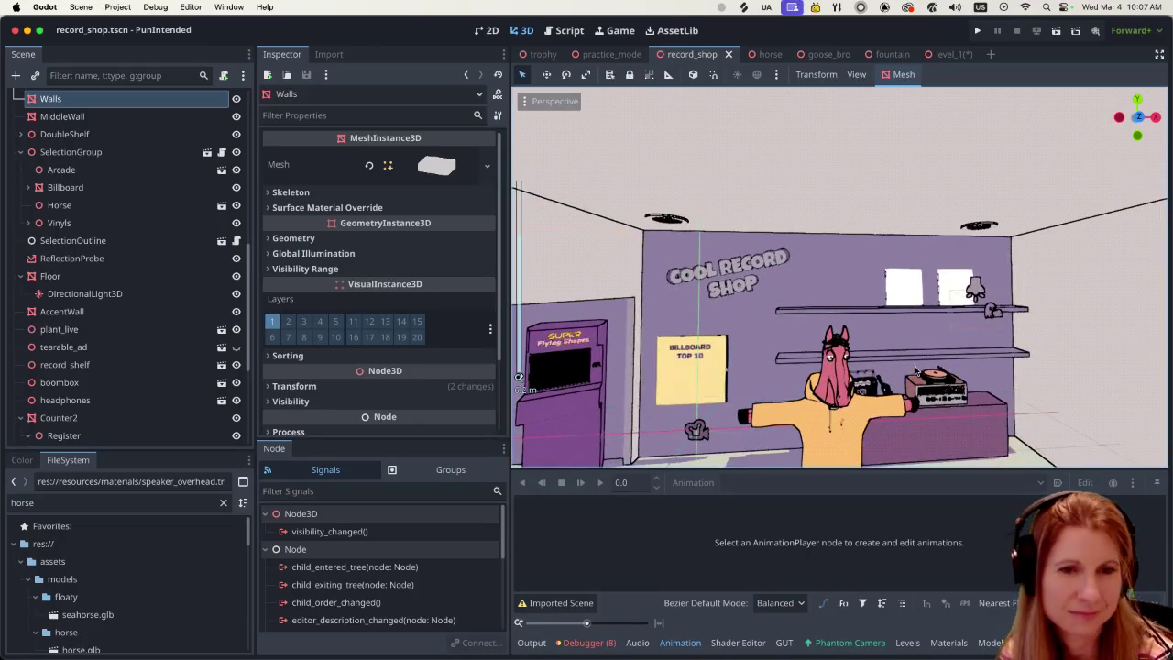
scroll(884, 358, "up", 4)
scroll(872, 315, "up", 5)
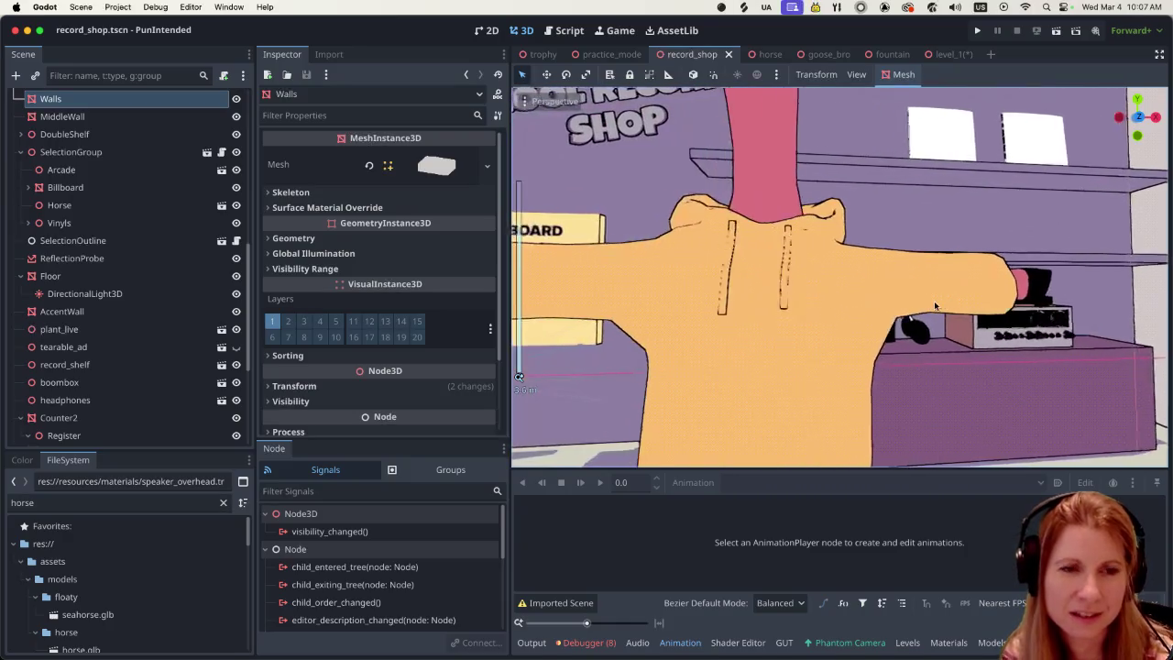
scroll(952, 311, "down", 5)
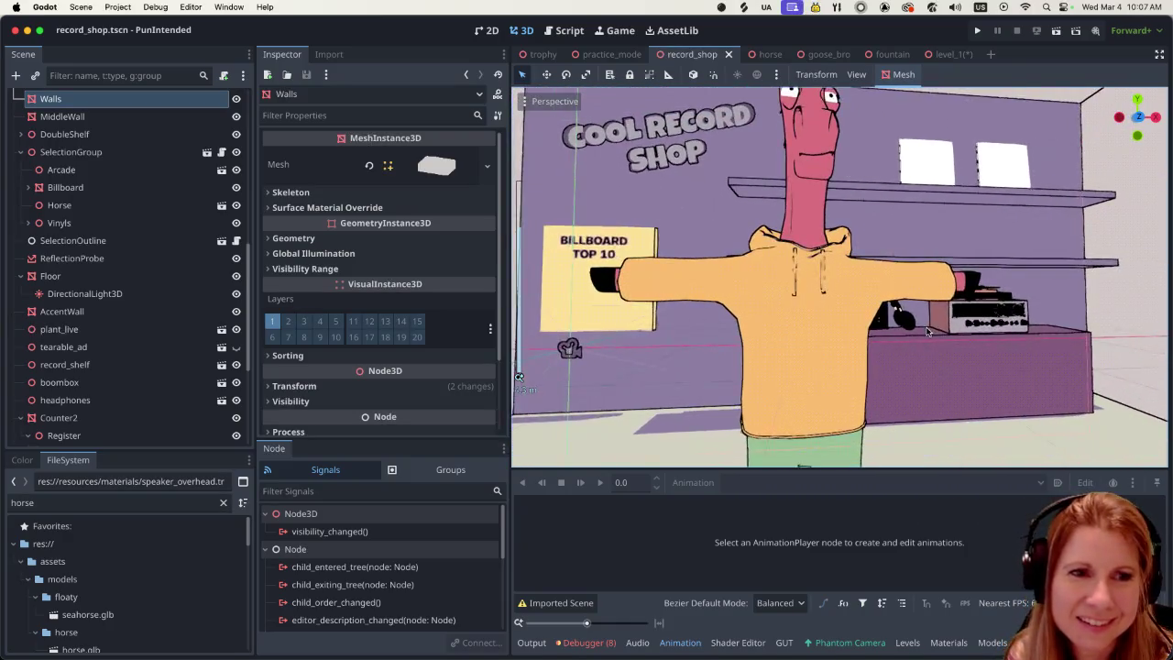
scroll(911, 317, "up", 3)
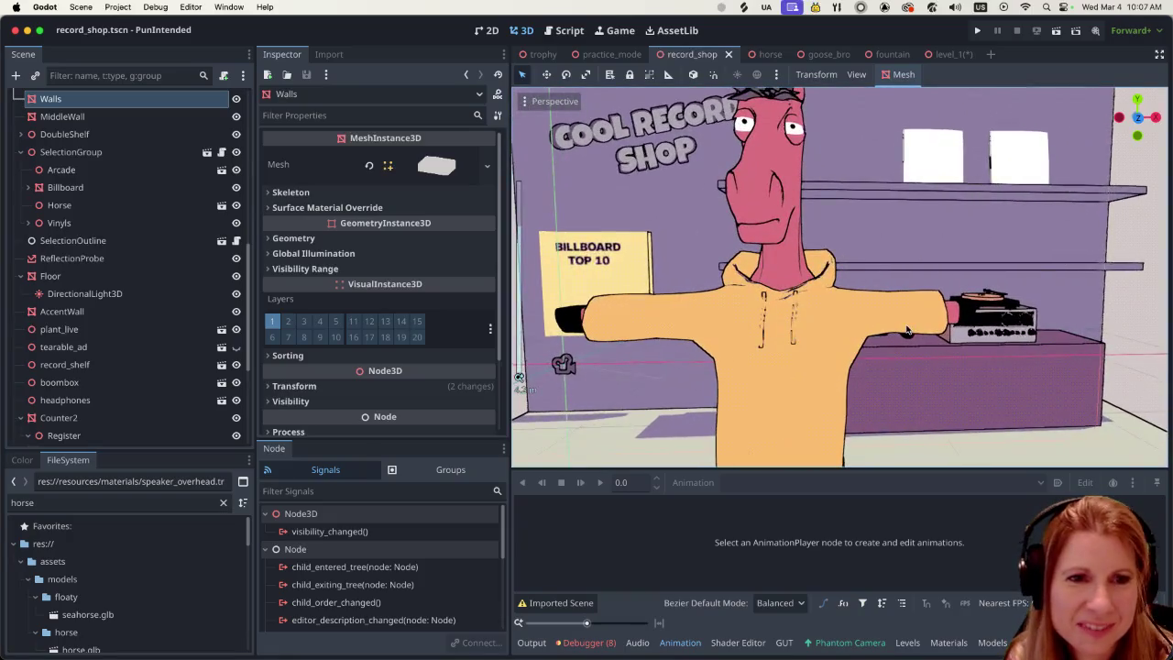
scroll(914, 327, "right", 10)
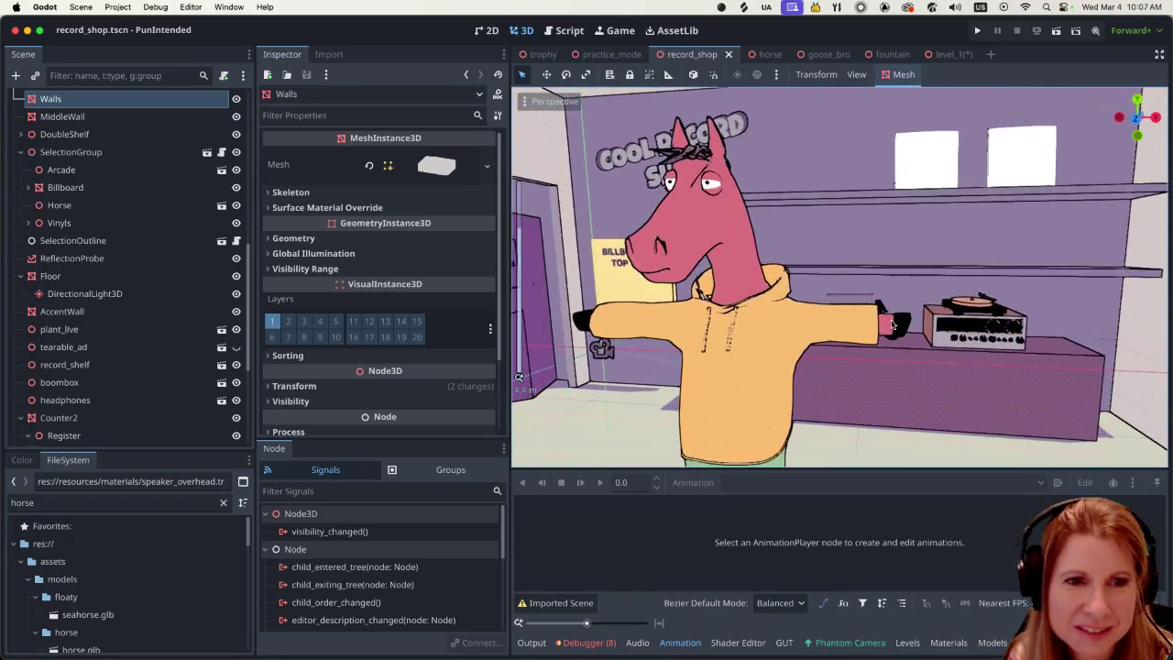
scroll(834, 325, "right", 10)
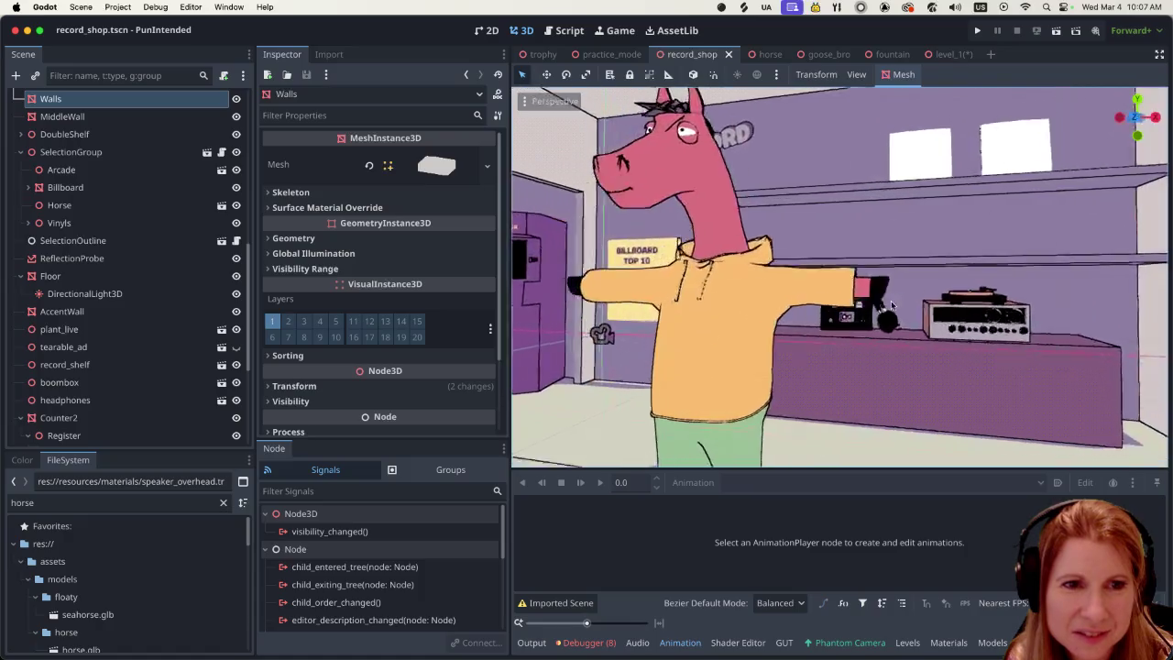
scroll(935, 307, "right", 10)
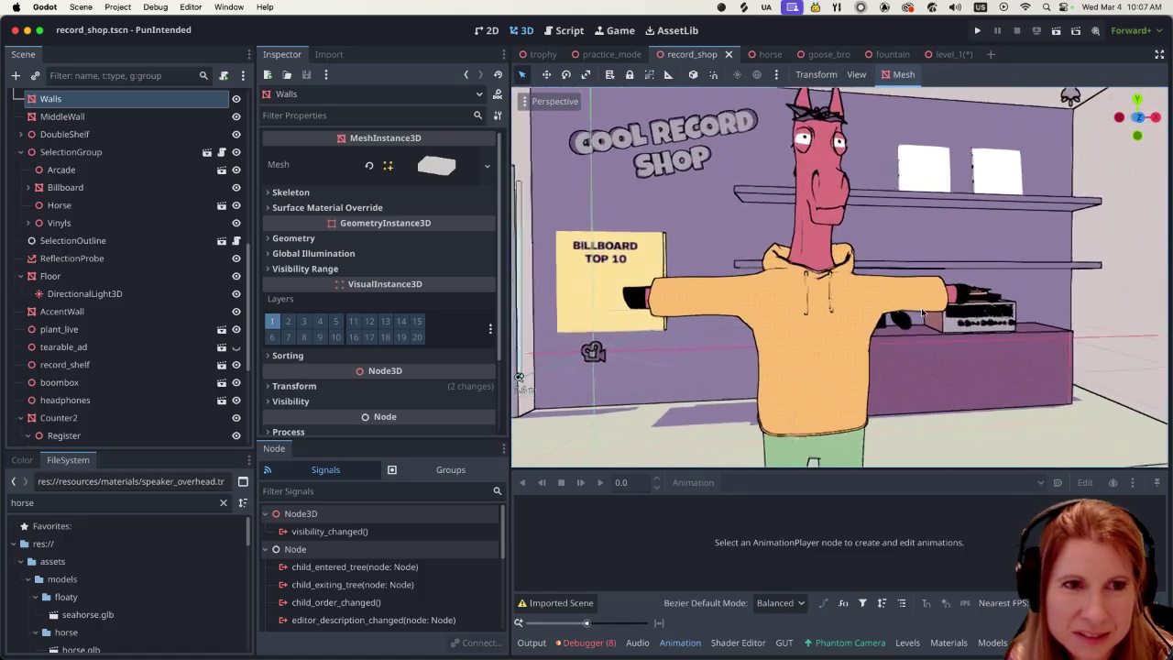
scroll(925, 311, "right", 5)
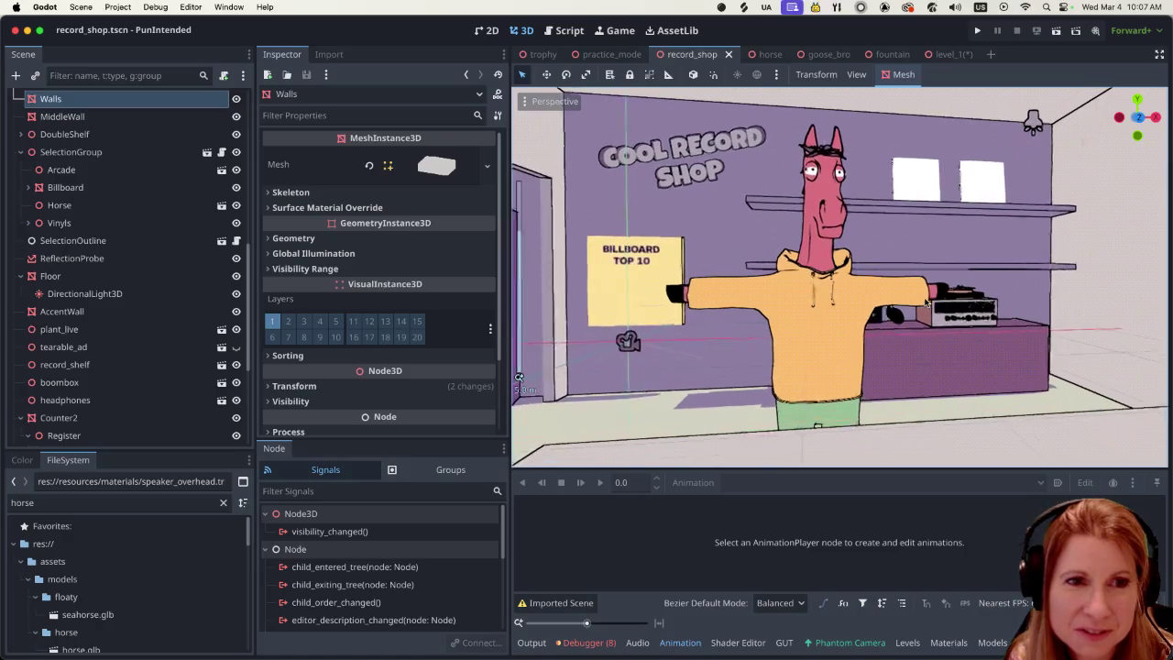
scroll(969, 325, "right", 5)
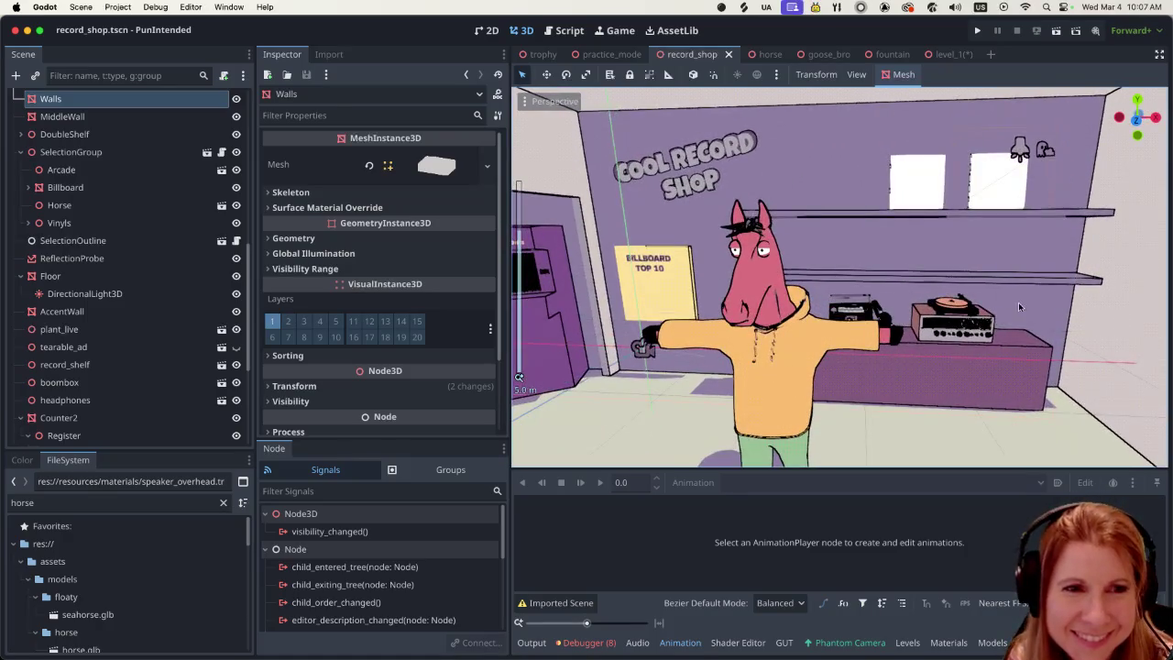
scroll(967, 334, "up", 10)
scroll(967, 339, "down", 5)
scroll(958, 328, "right", 2)
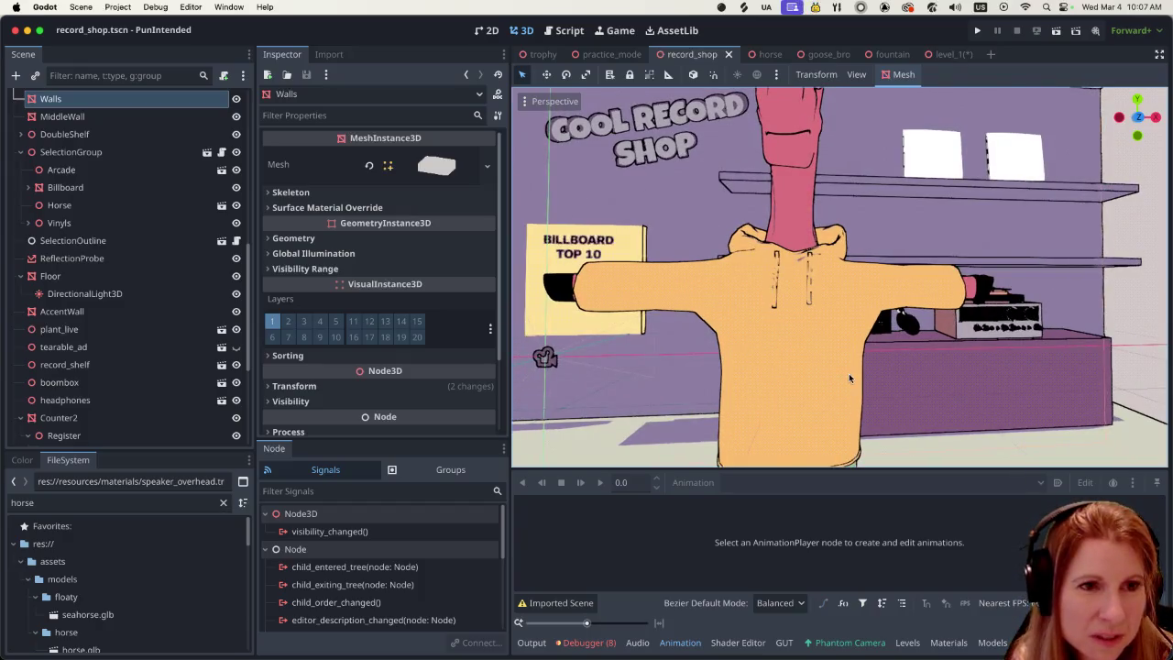
scroll(848, 378, "down", 5)
scroll(875, 335, "up", 3)
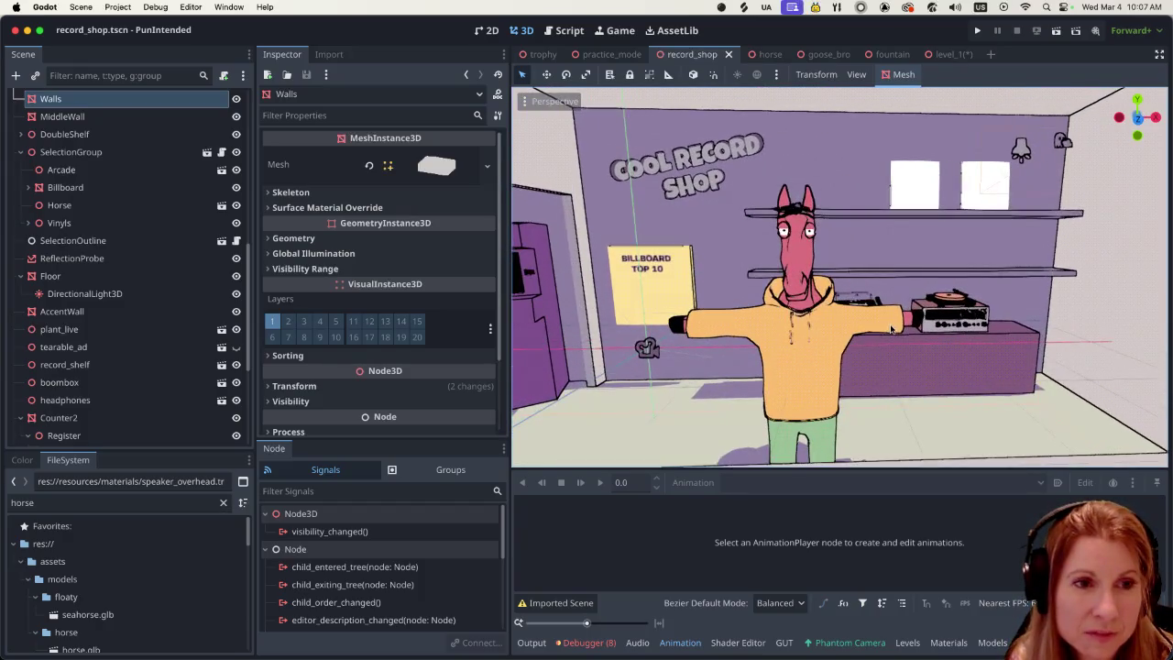
scroll(877, 336, "up", 3)
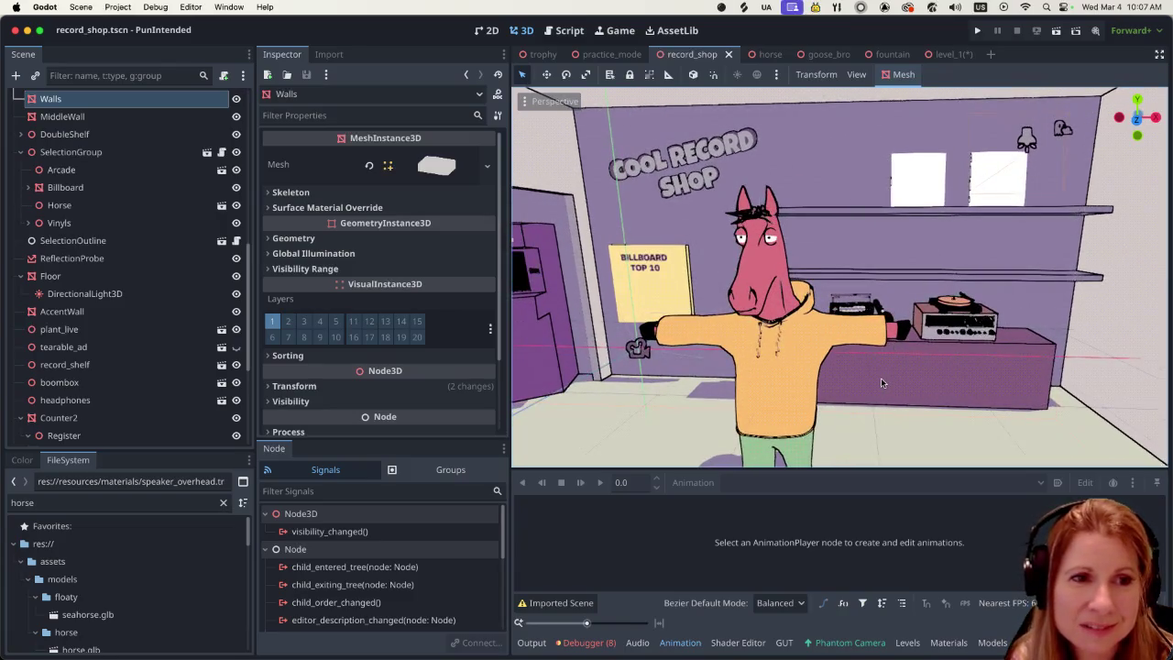
scroll(881, 378, "left", 5)
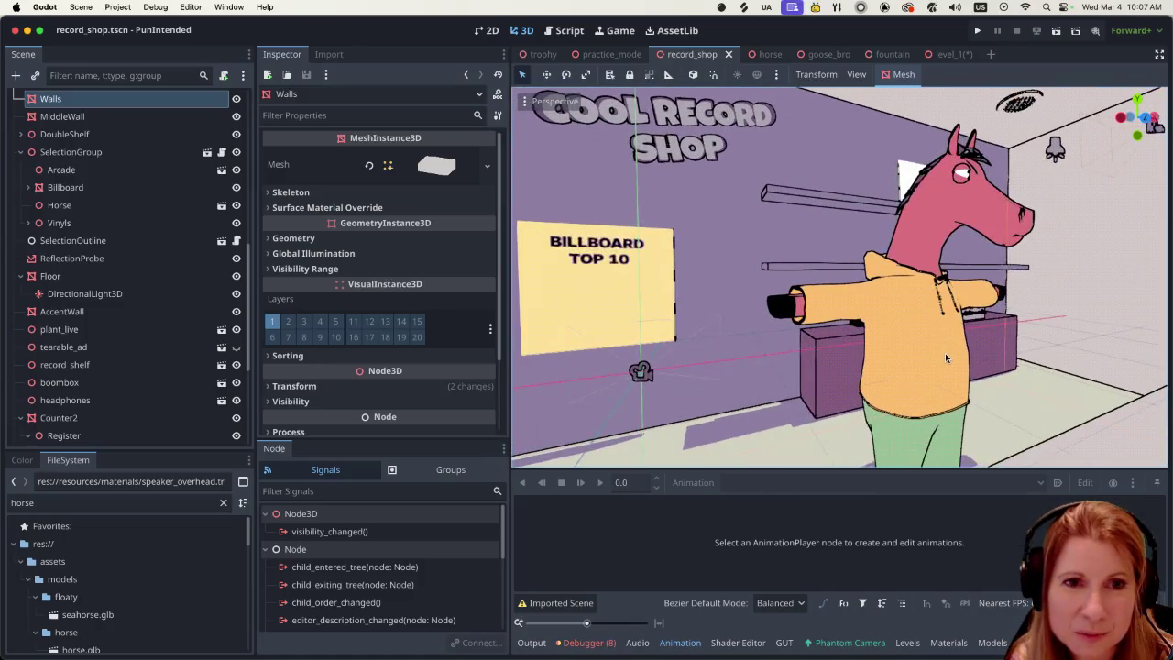
scroll(945, 353, "down", 3)
scroll(1006, 335, "up", 5)
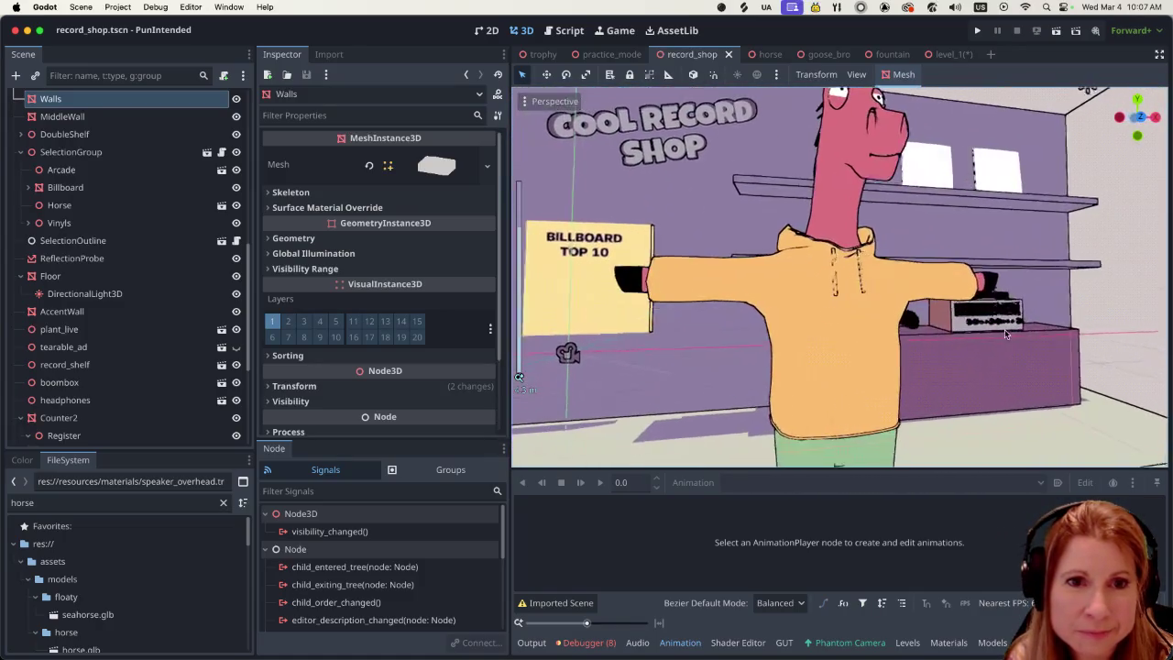
scroll(1006, 334, "right", 3)
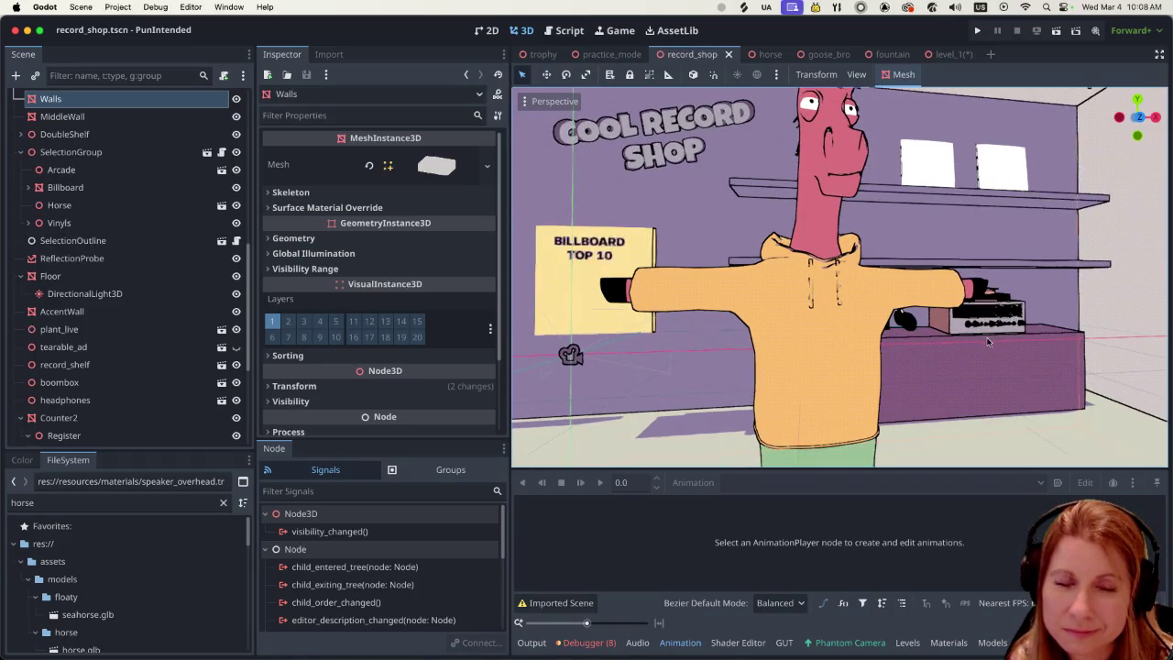
scroll(977, 340, "left", 5)
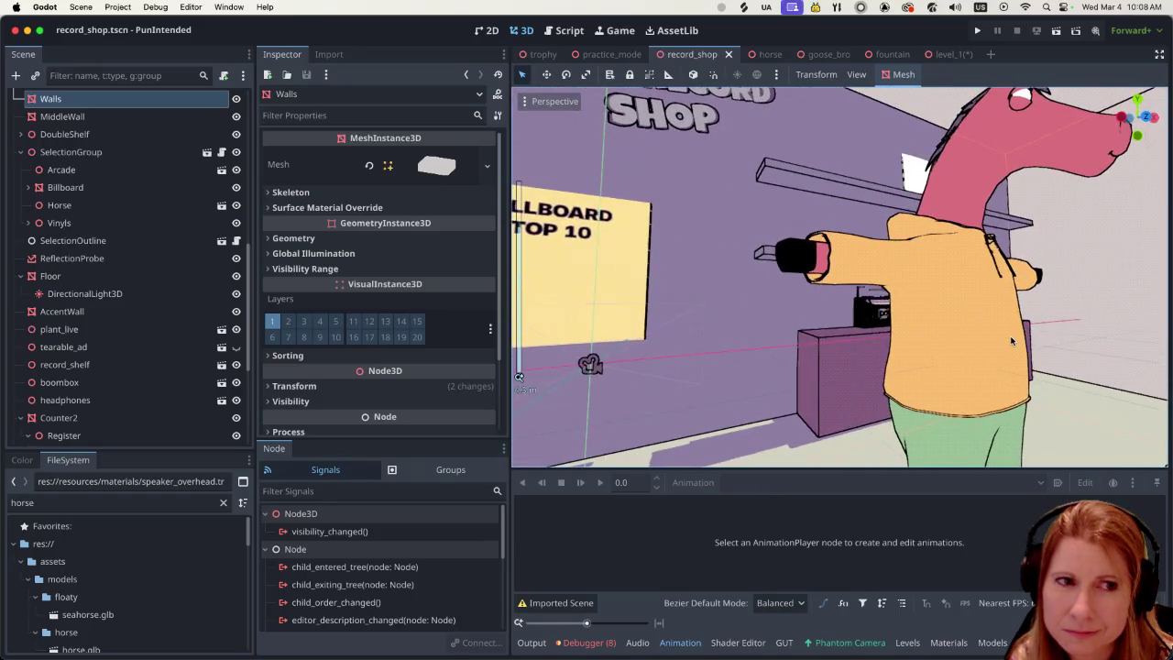
scroll(866, 328, "right", 5)
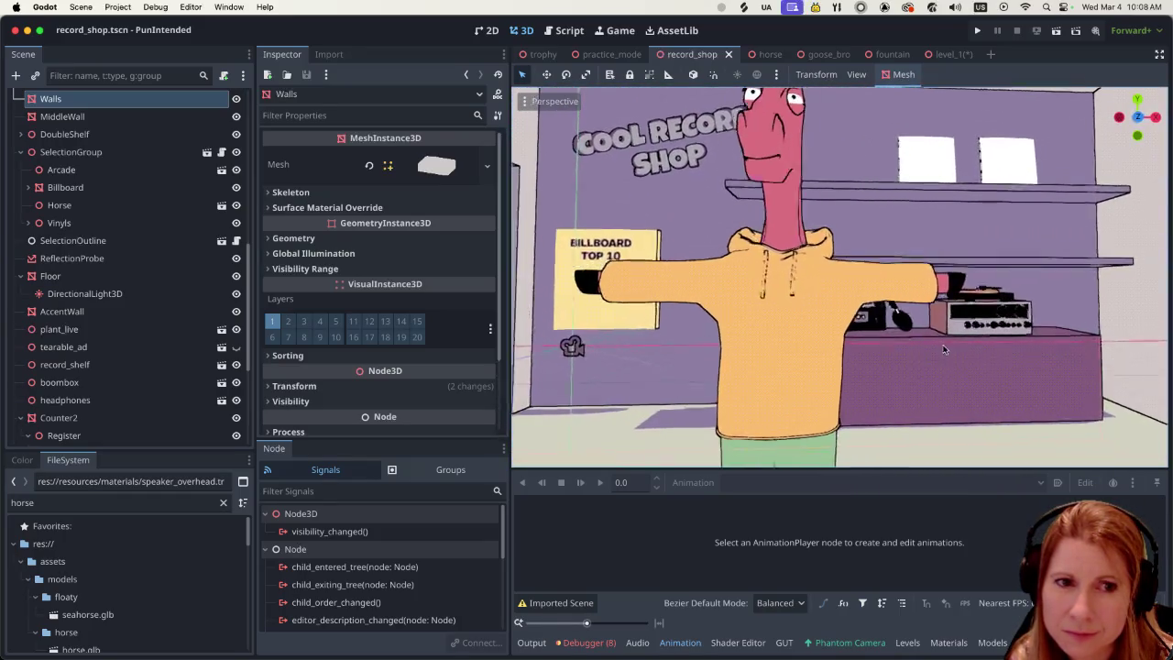
scroll(834, 348, "left", 5)
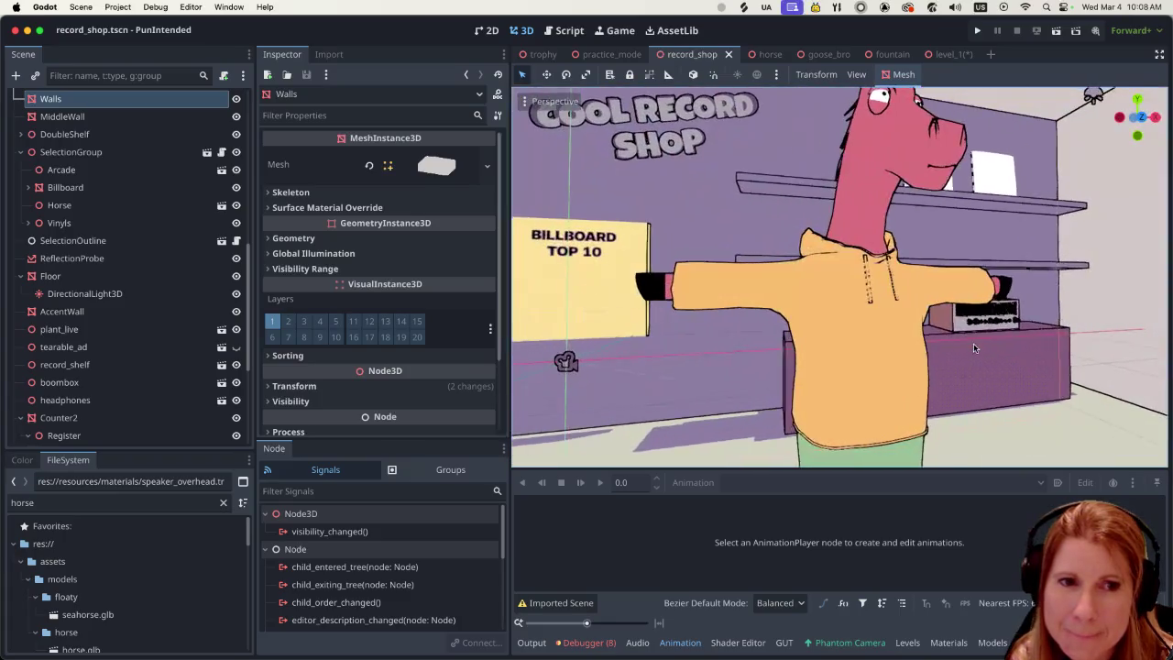
scroll(966, 345, "right", 5)
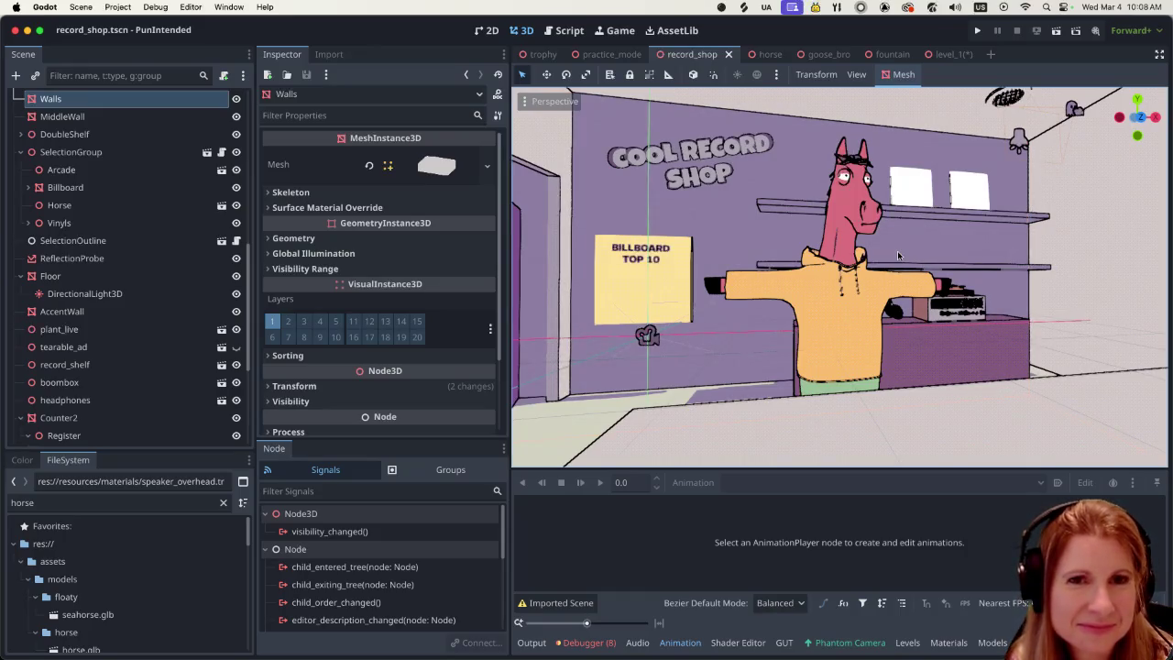
scroll(910, 254, "down", 5)
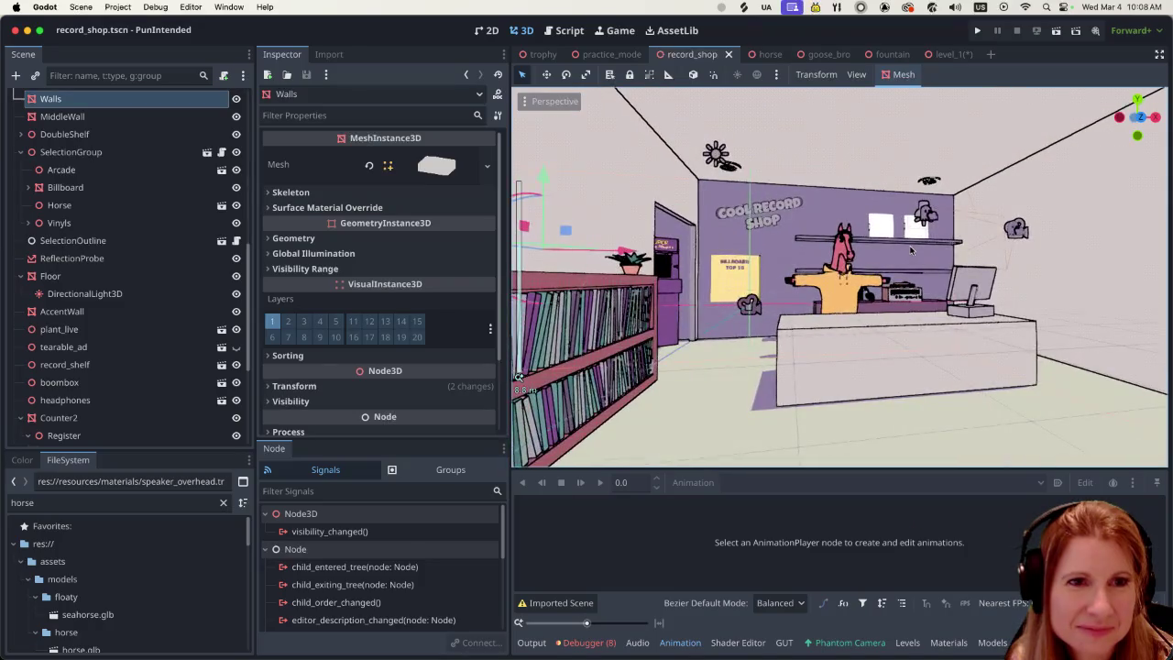
scroll(907, 249, "up", 3)
scroll(909, 252, "down", 3)
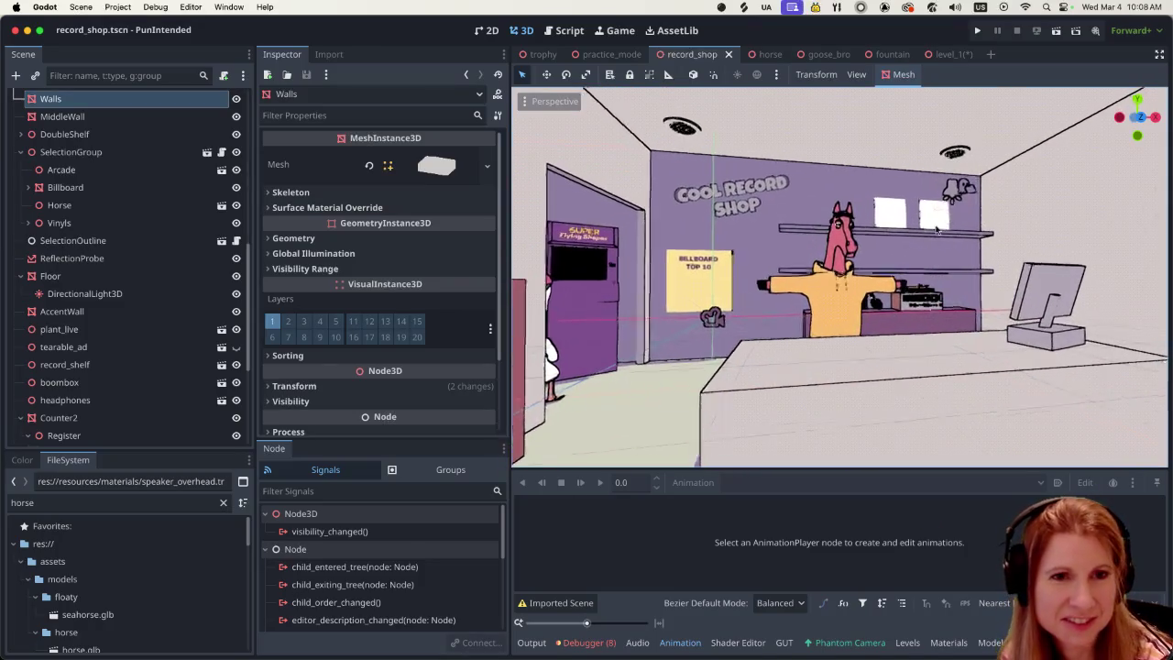
scroll(912, 306, "up", 4)
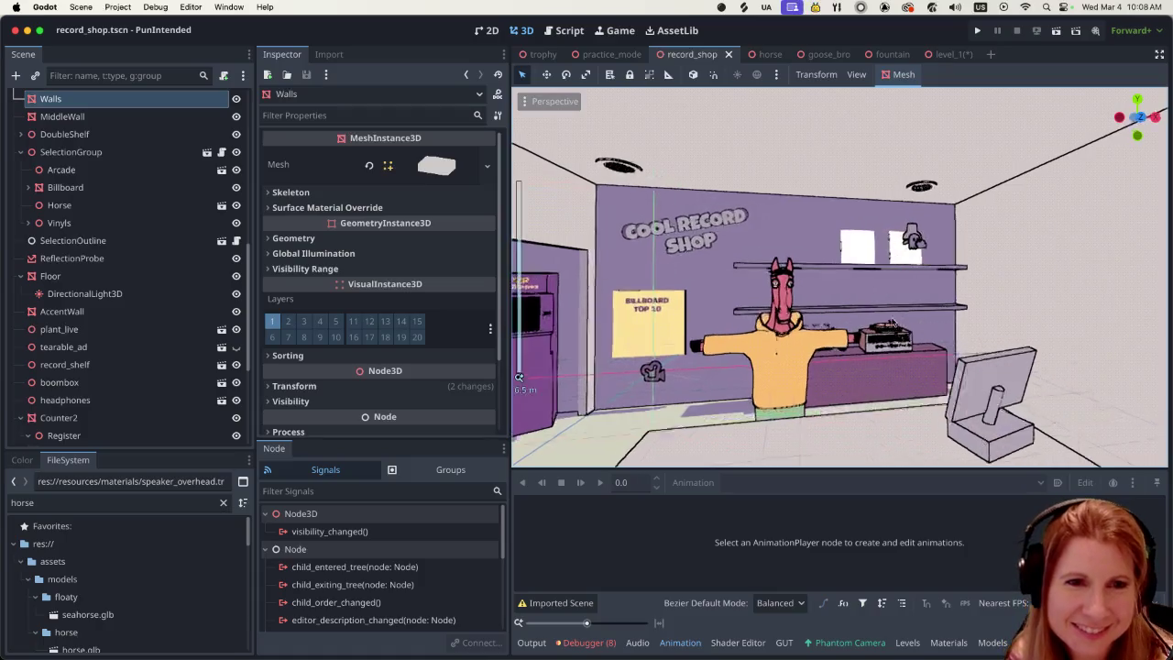
scroll(877, 309, "up", 2)
scroll(877, 308, "down", 5)
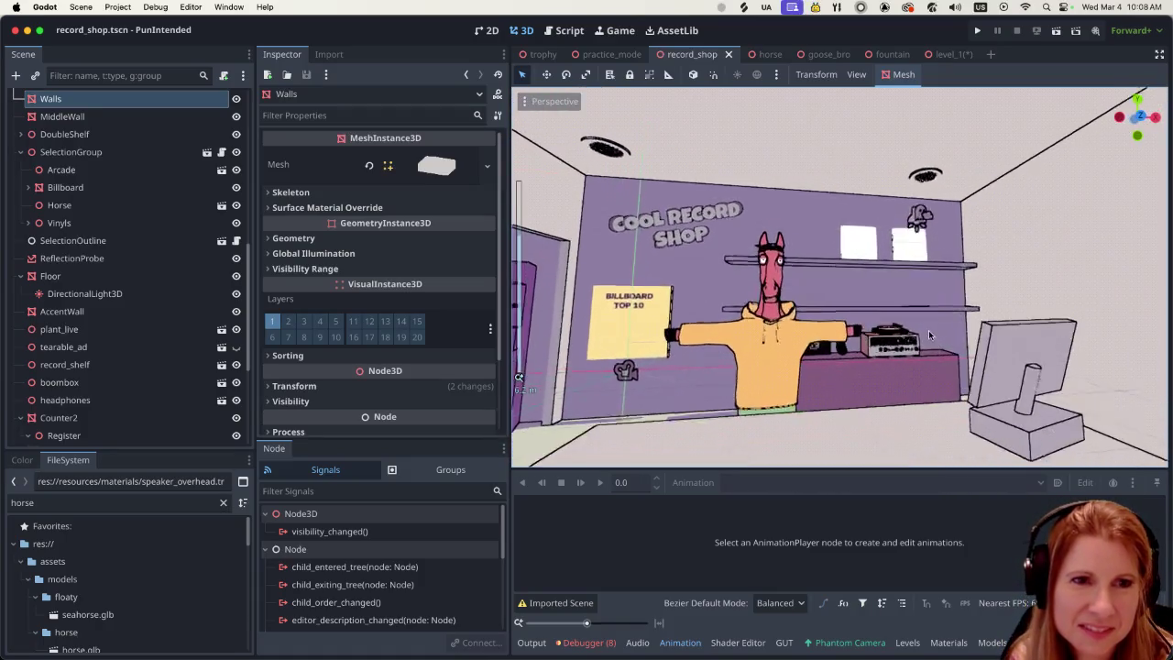
scroll(929, 336, "left", 3)
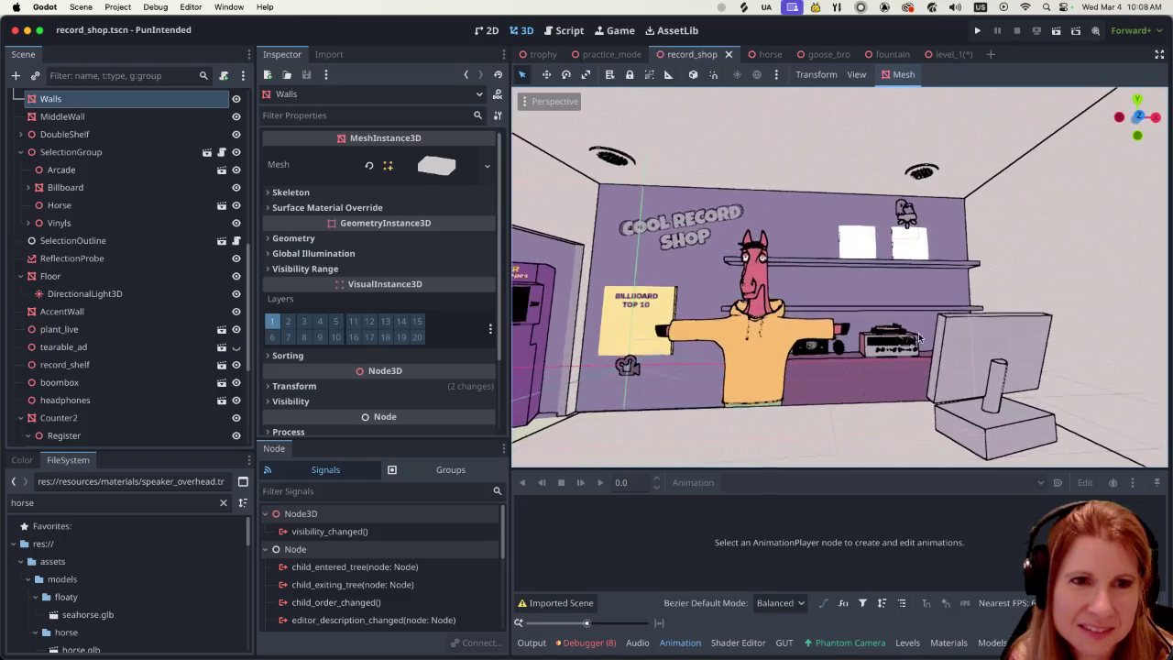
scroll(861, 308, "left", 5)
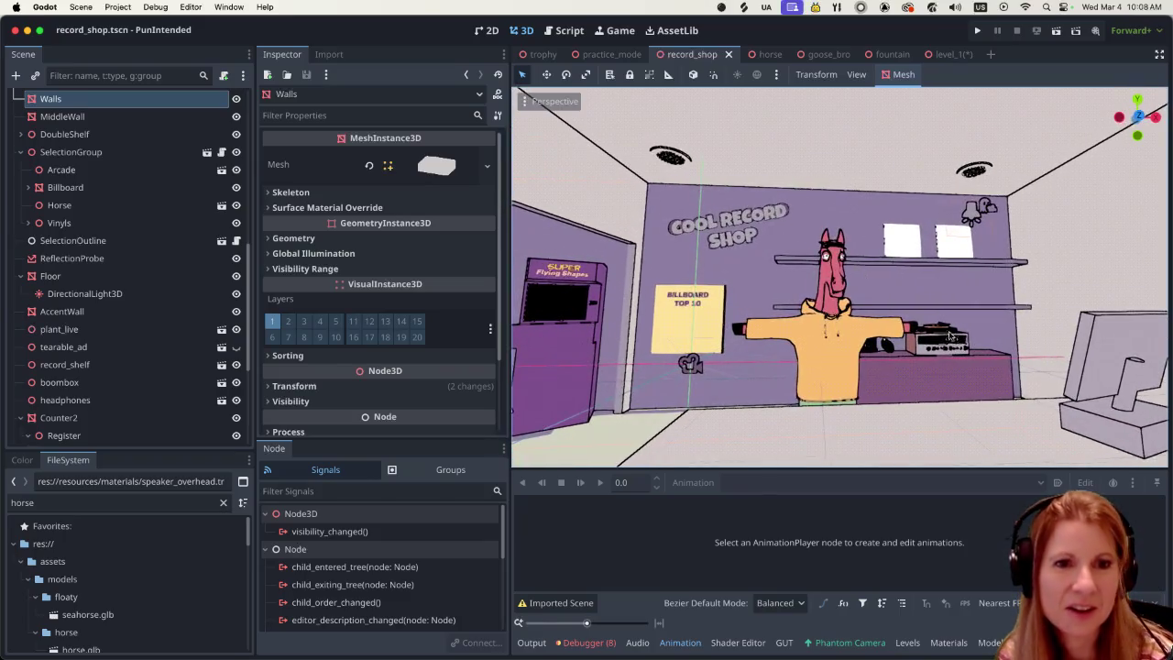
scroll(852, 403, "down", 5)
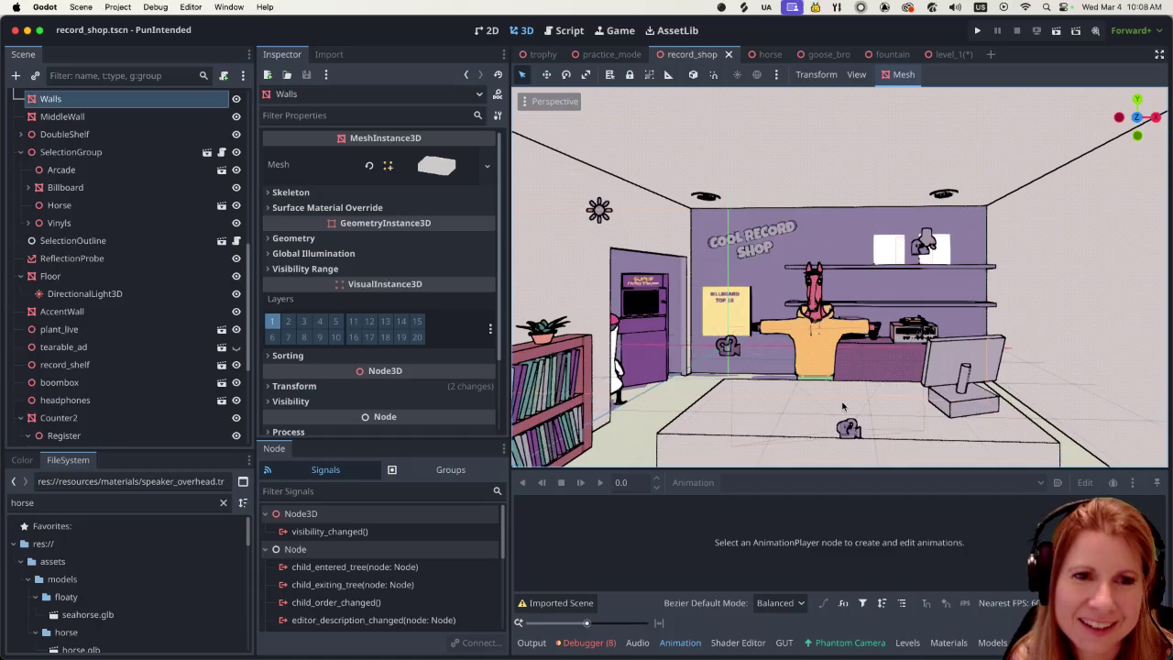
scroll(742, 375, "up", 5)
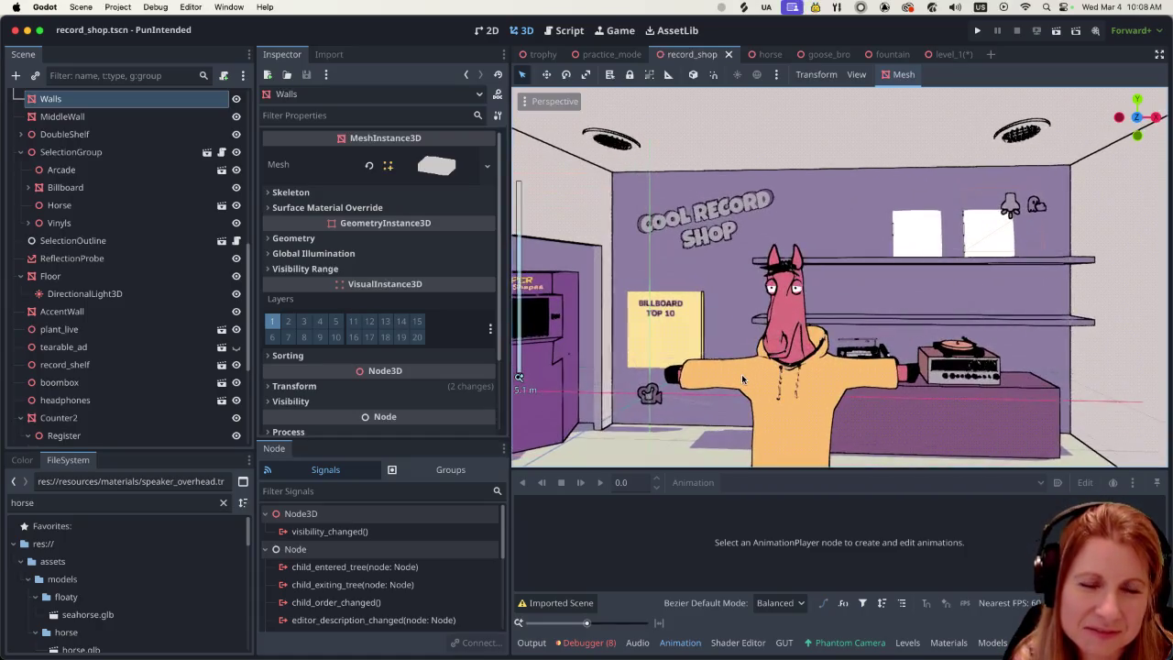
scroll(743, 378, "down", 1)
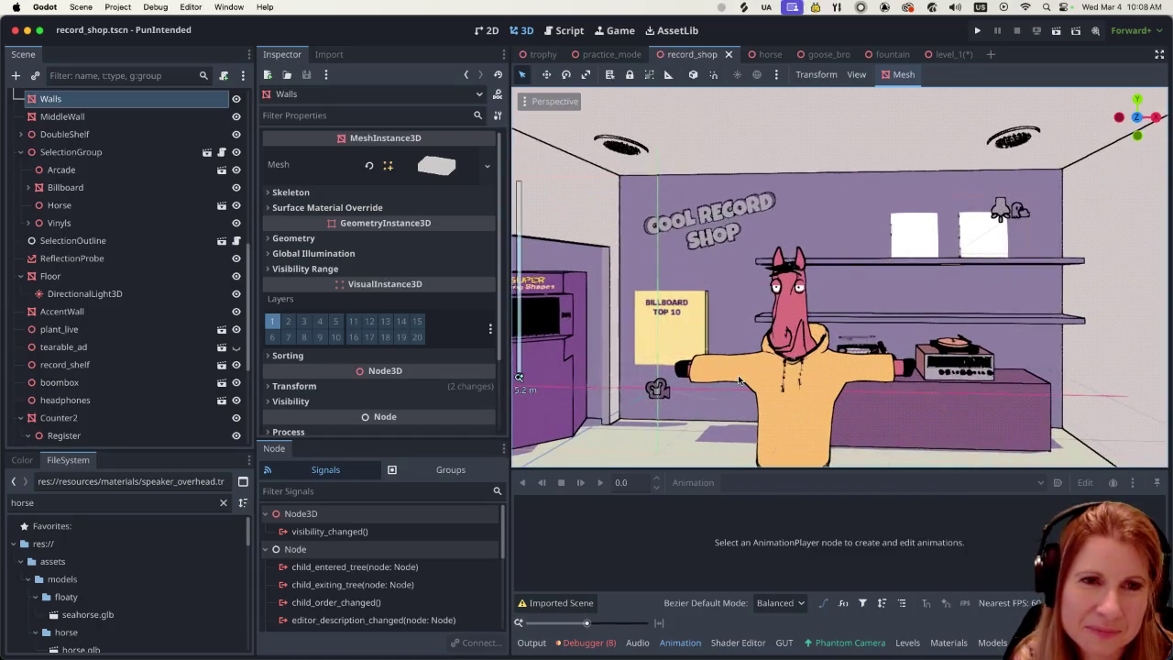
scroll(763, 290, "left", 5)
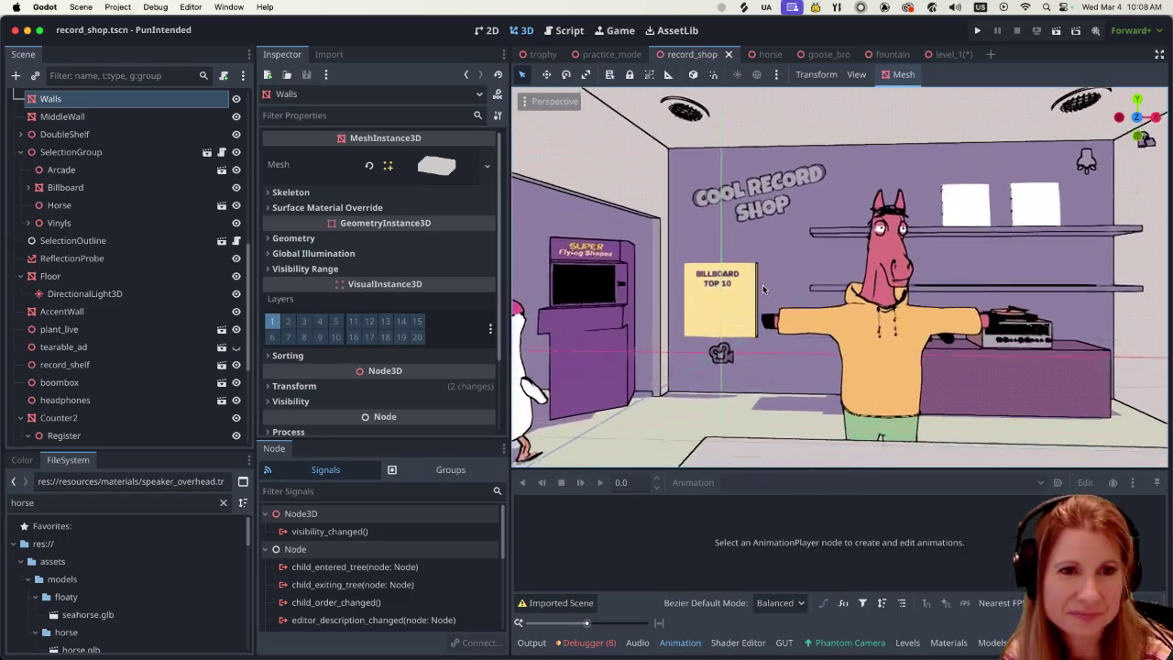
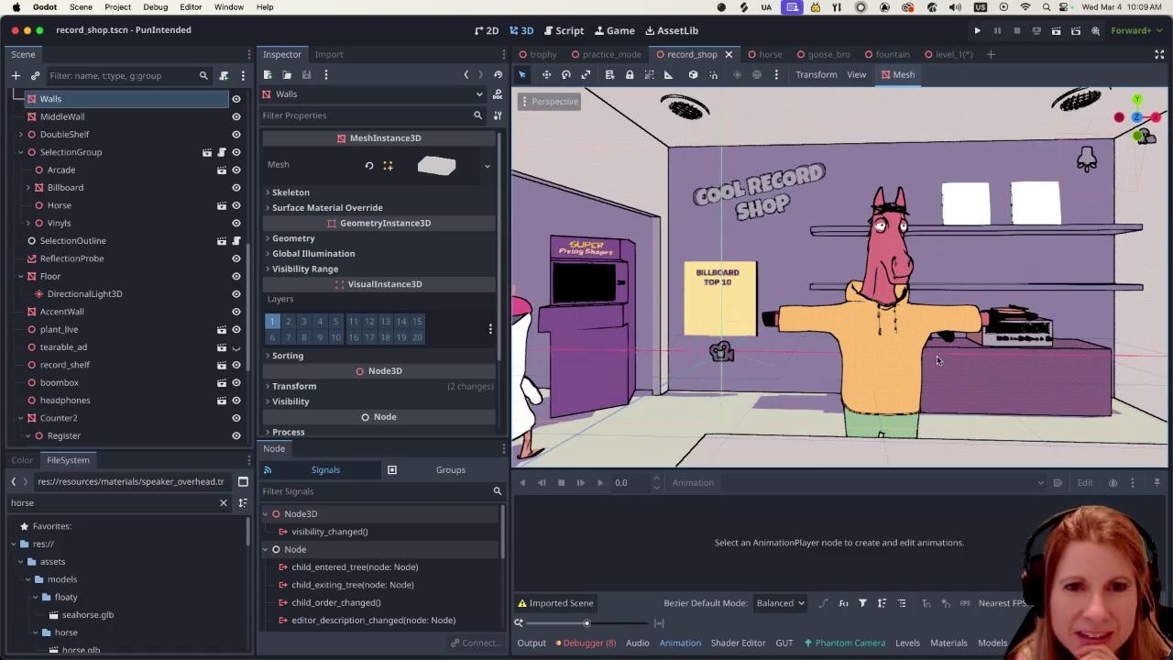
Step: Browse the horse-filtered FileSystem dock and edit the horse file search
scroll(936, 356, "up", 3)
scroll(937, 355, "down", 6)
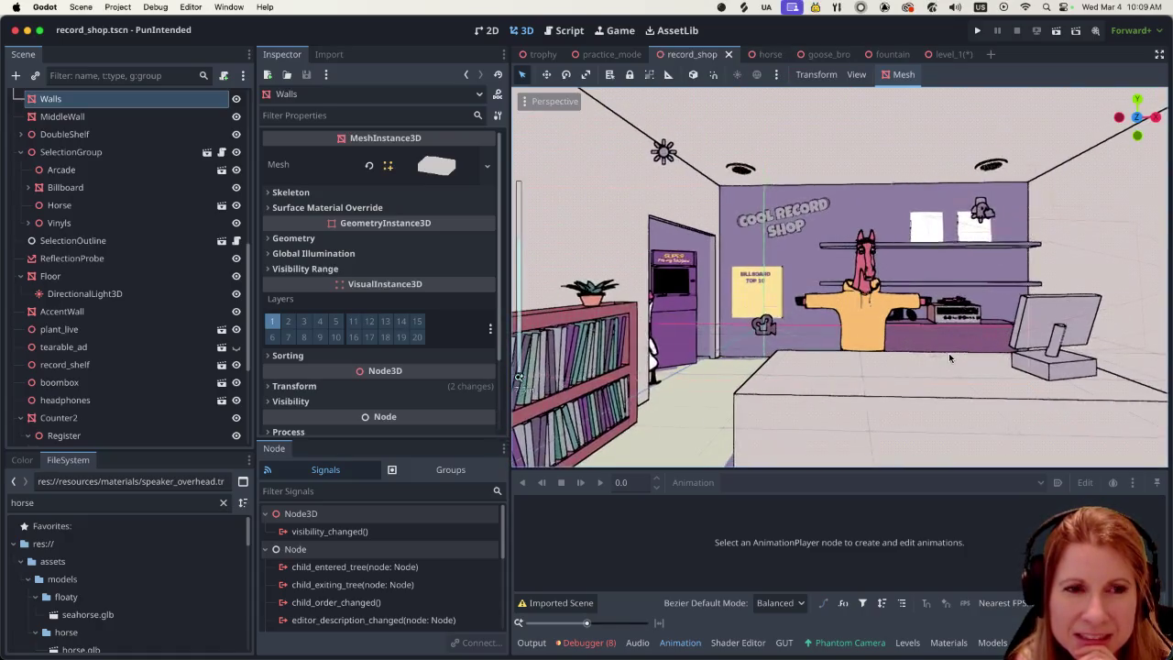
scroll(948, 352, "up", 5)
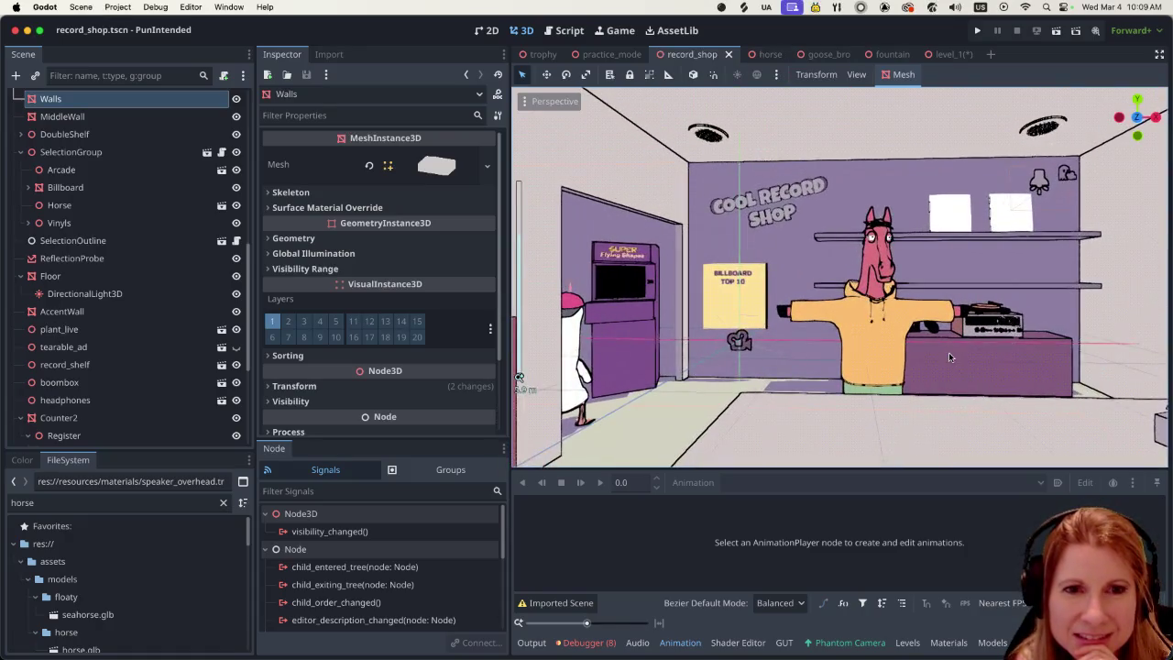
scroll(935, 367, "up", 3)
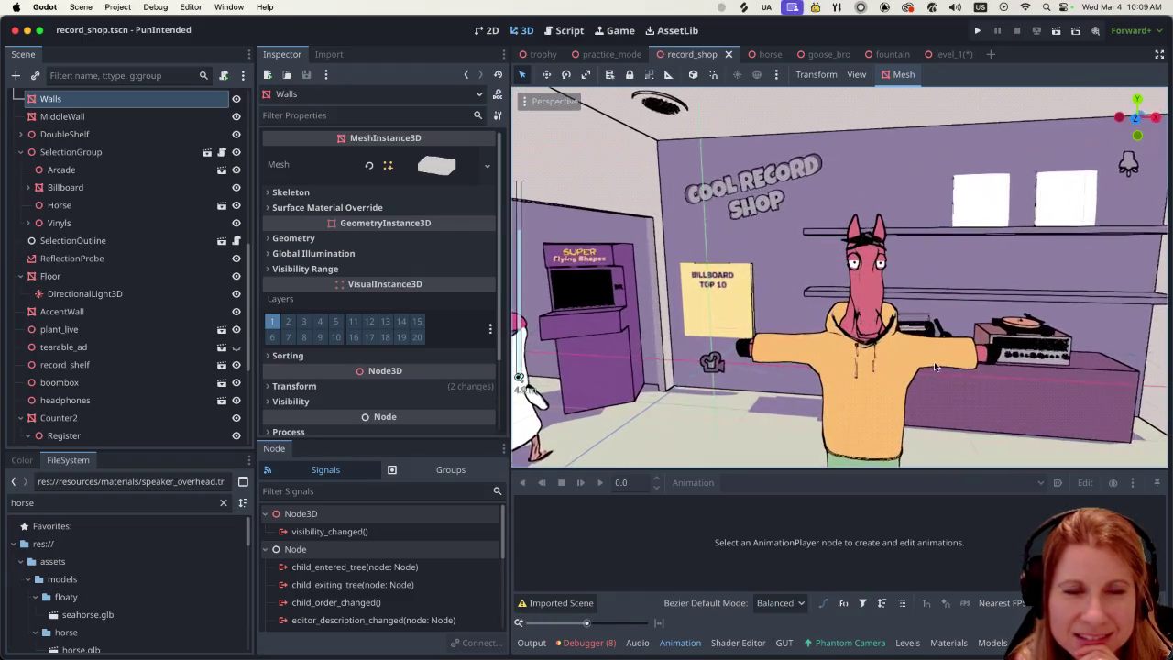
scroll(923, 360, "down", 5)
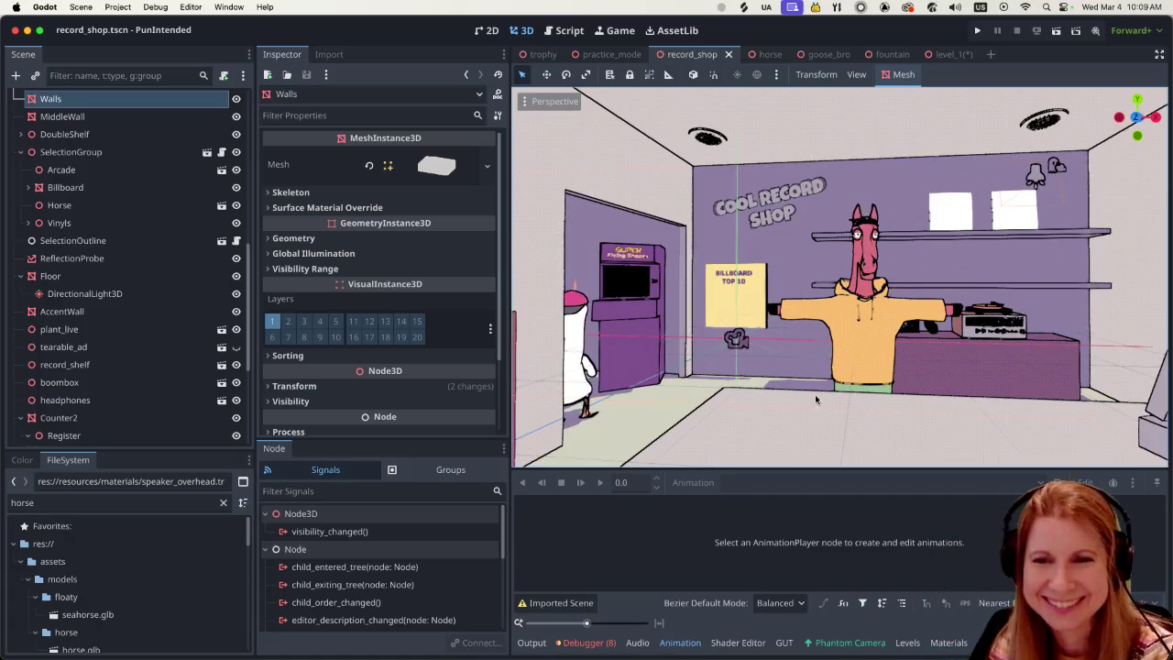
scroll(894, 404, "up", 2)
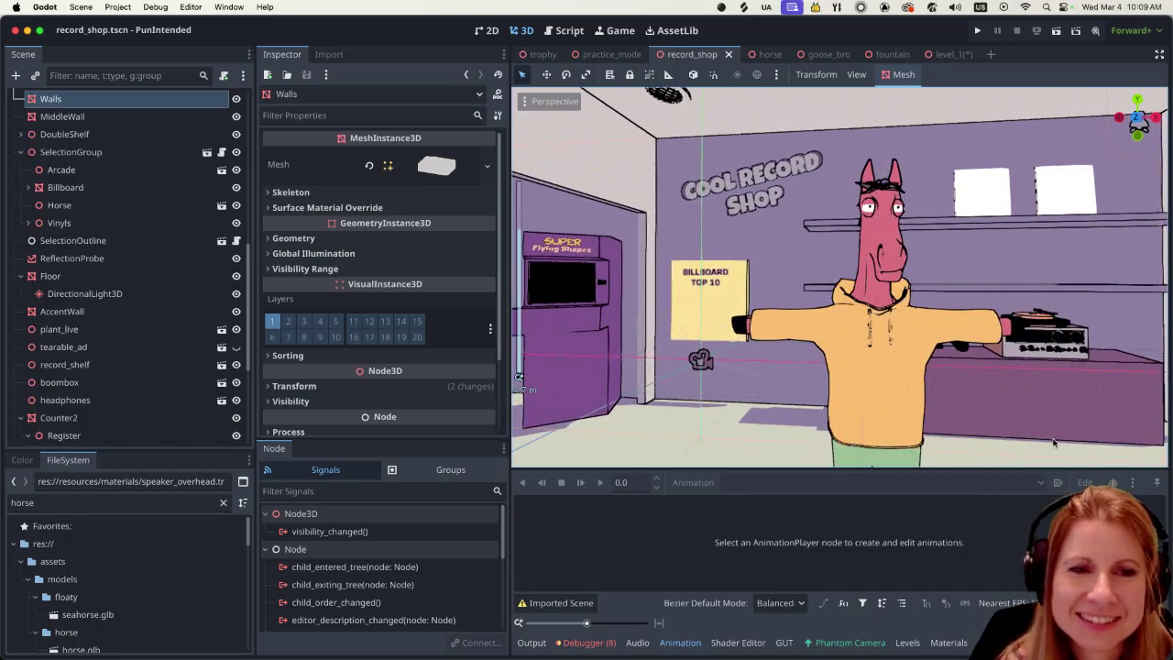
scroll(983, 404, "up", 2)
scroll(984, 401, "down", 1)
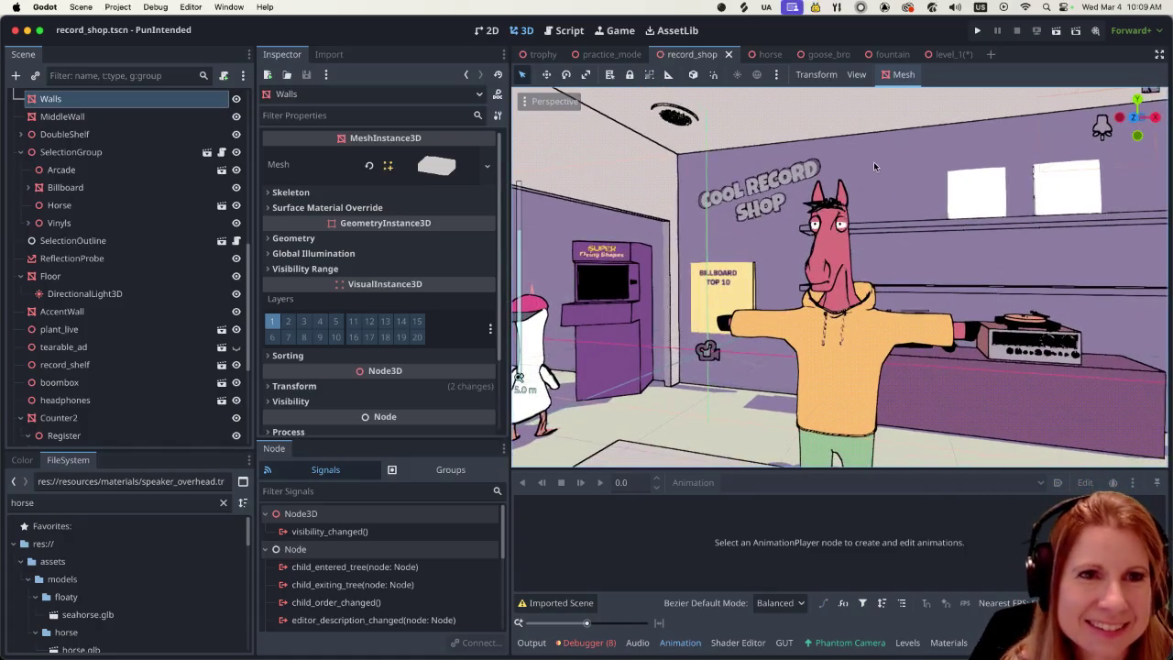
left_click(126, 507)
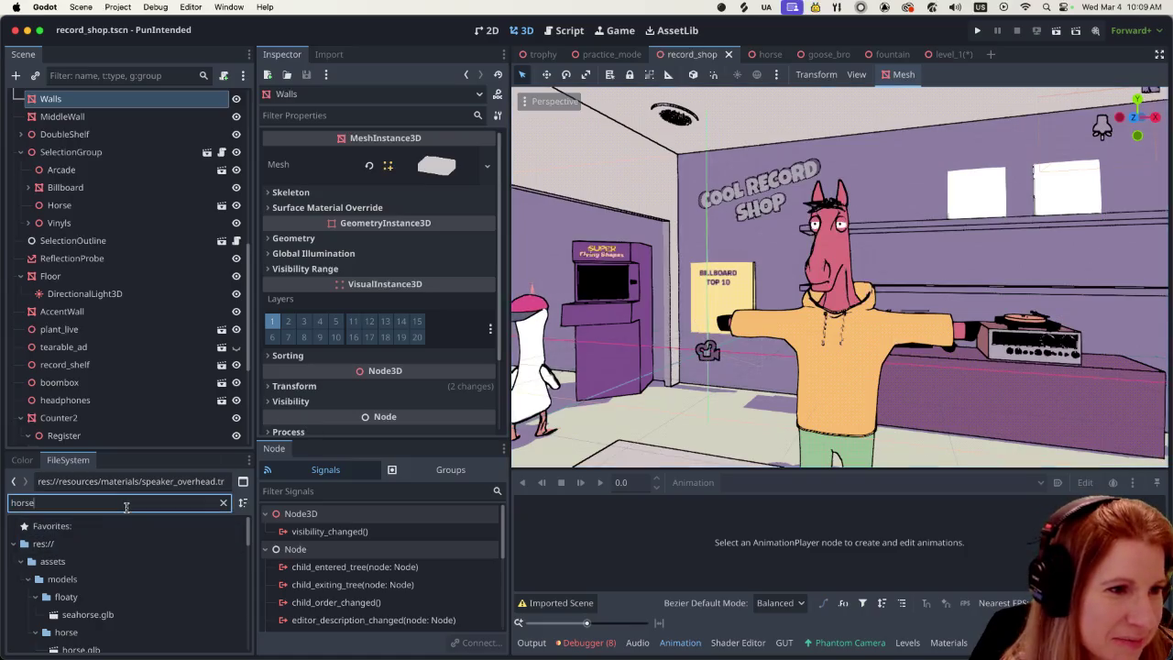
scroll(154, 546, "down", 8)
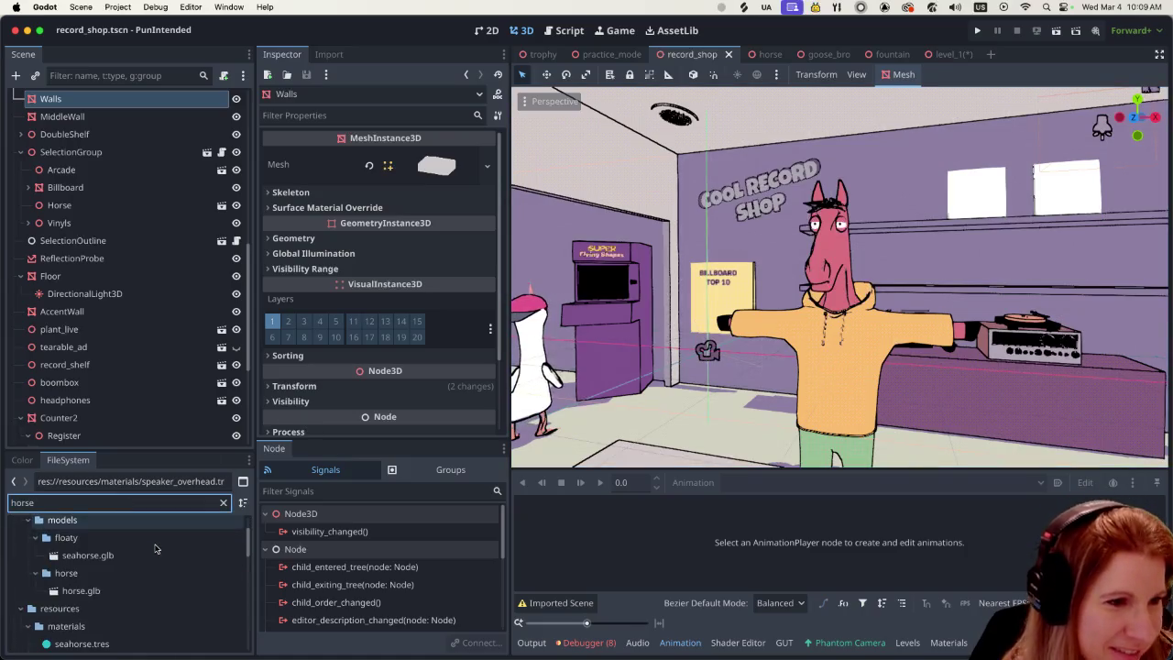
scroll(153, 546, "down", 6)
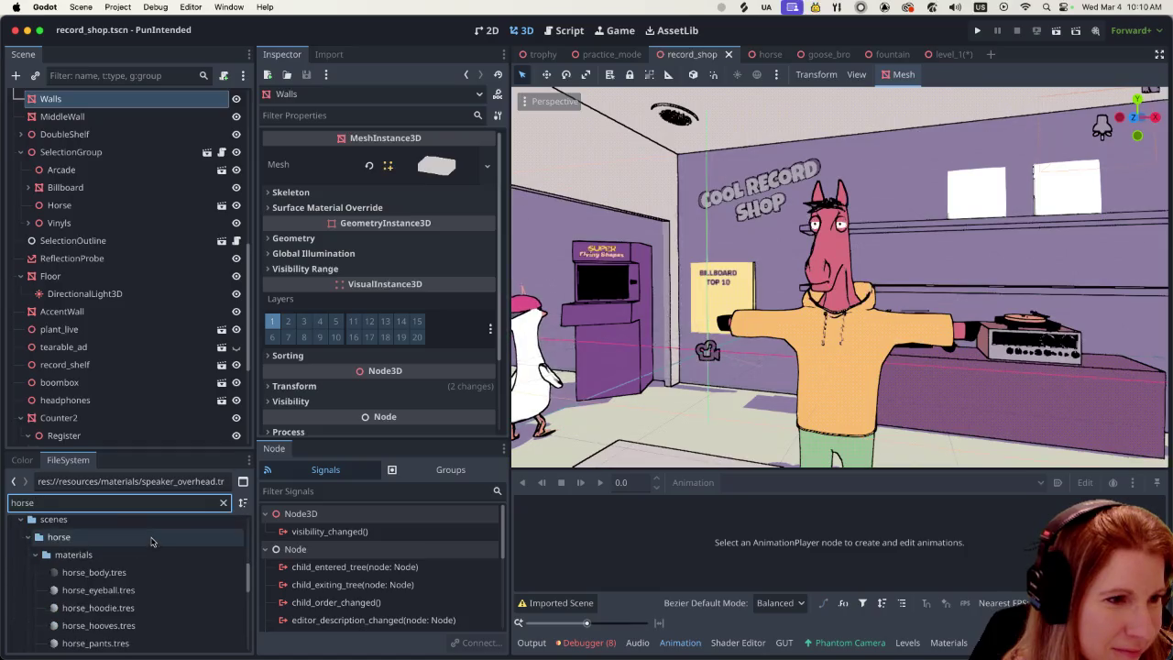
scroll(150, 544, "down", 3)
left_click(149, 544)
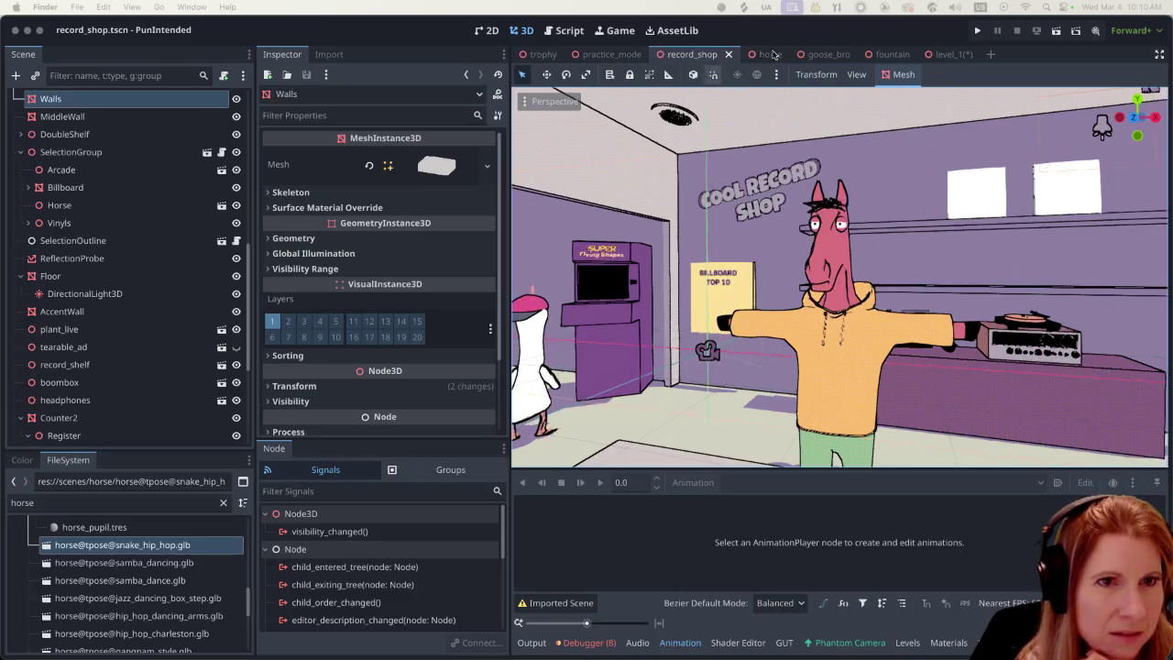
left_click(813, 37)
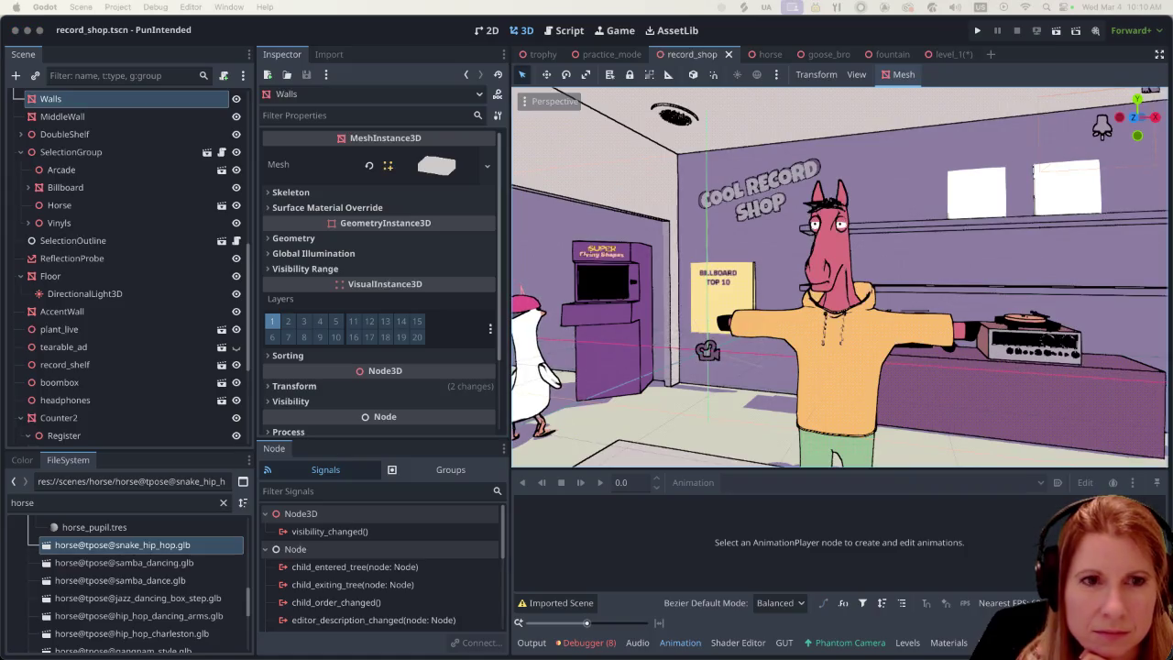
left_click(117, 6)
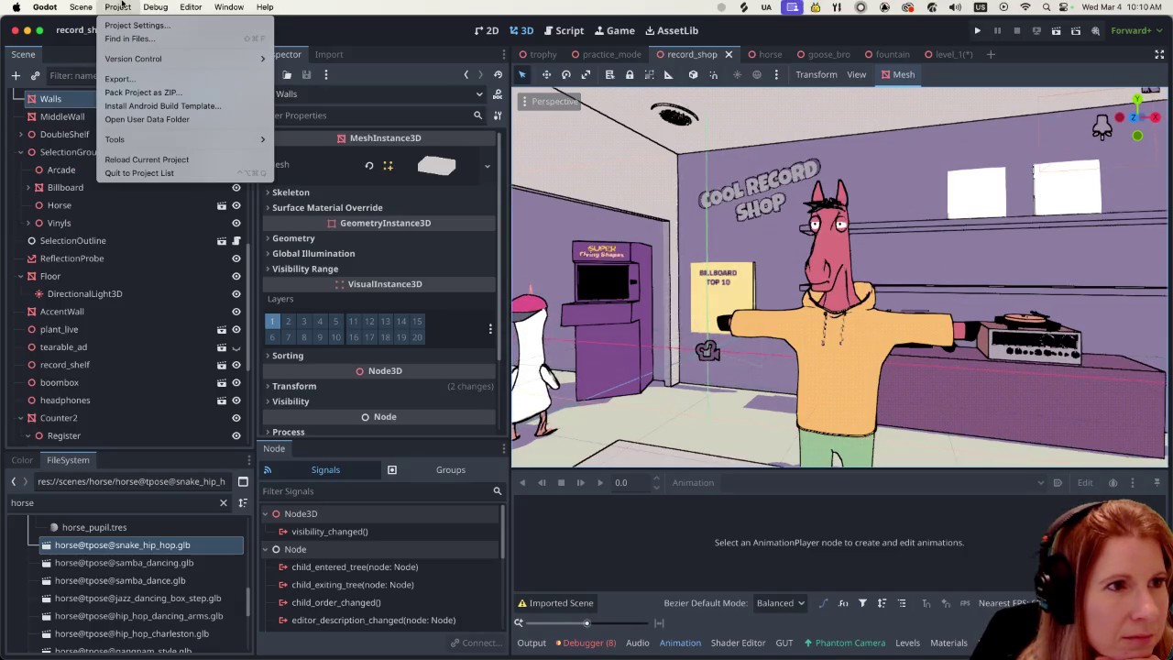
Step: Open the project's user data folder in Finder and select user_data.cfg
left_click(163, 119)
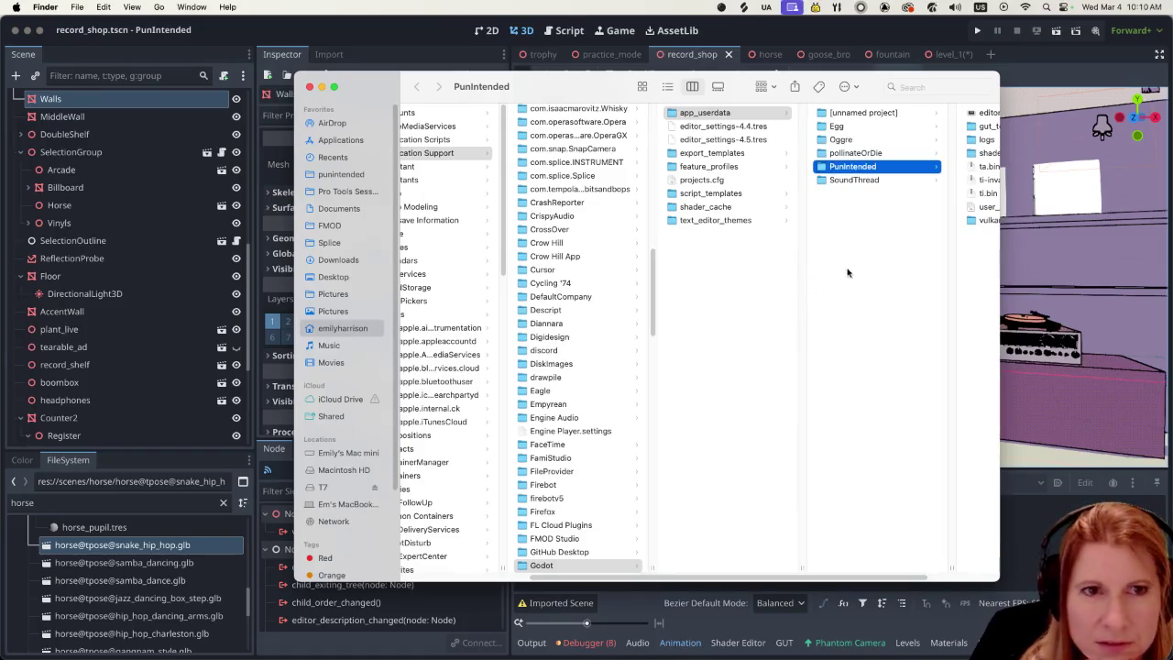
scroll(716, 383, "right", 3)
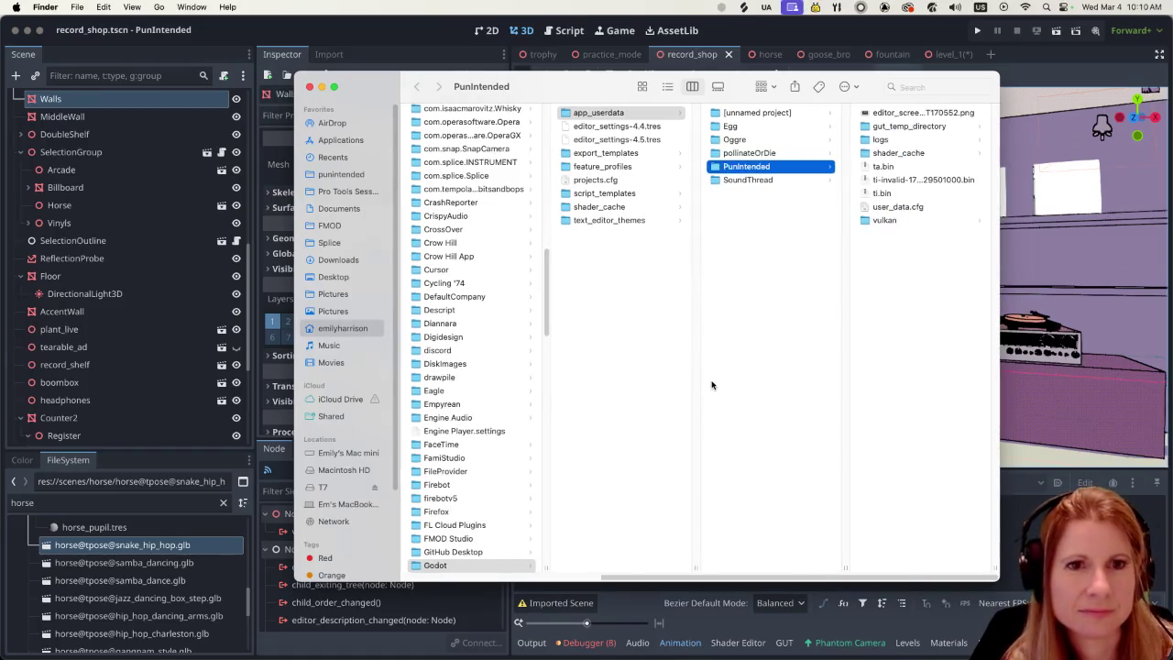
left_click(944, 207)
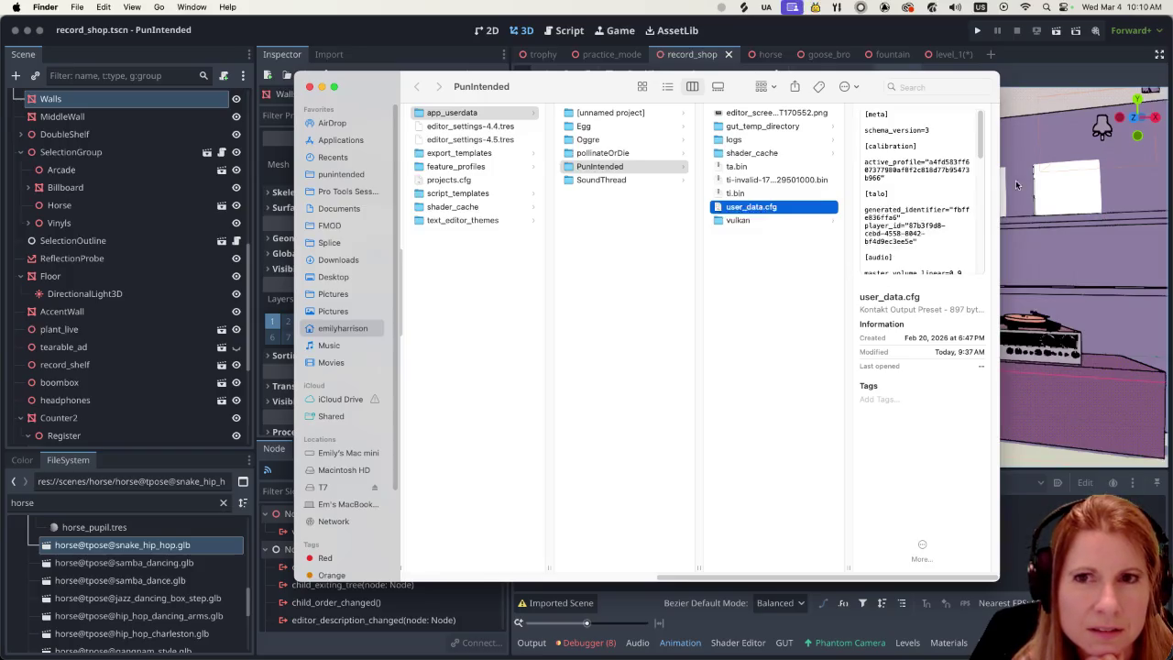
key("super+Tab")
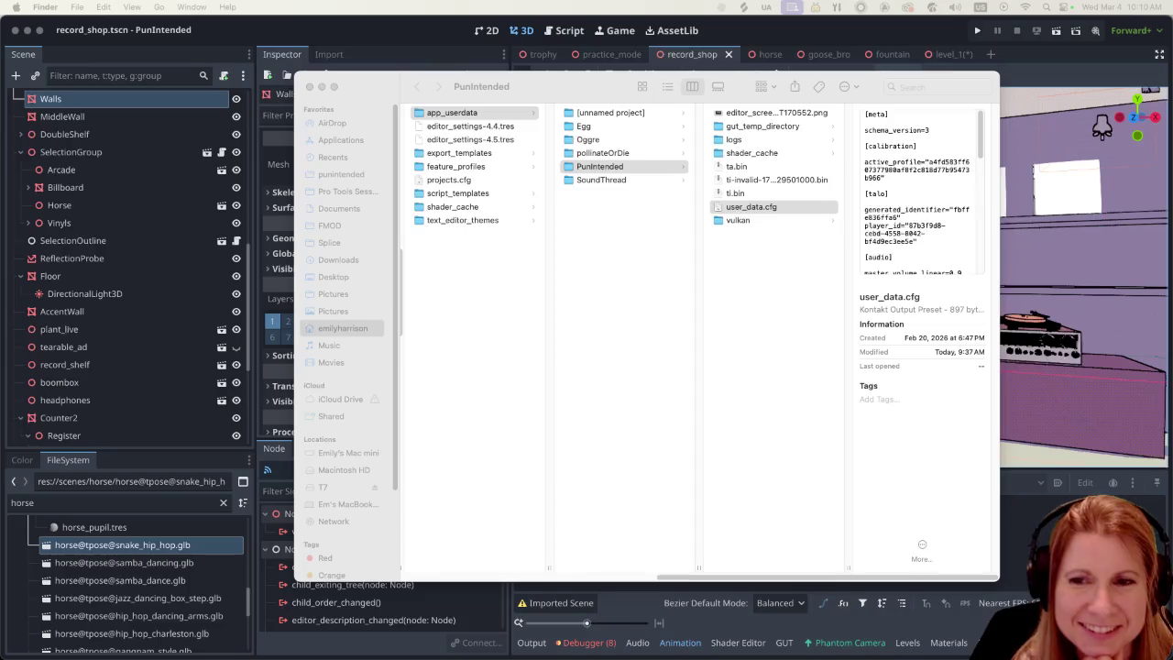
left_click(551, 89)
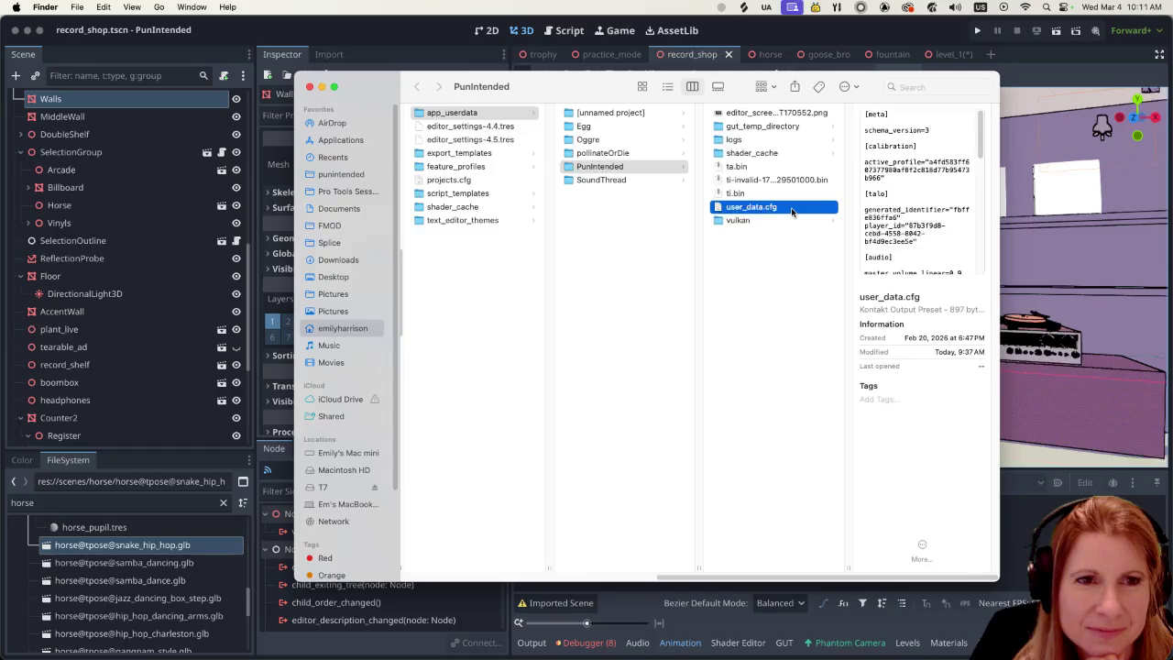
Step: Move user_data.cfg to the Trash and close the Finder window
right_click(793, 212)
left_click(815, 250)
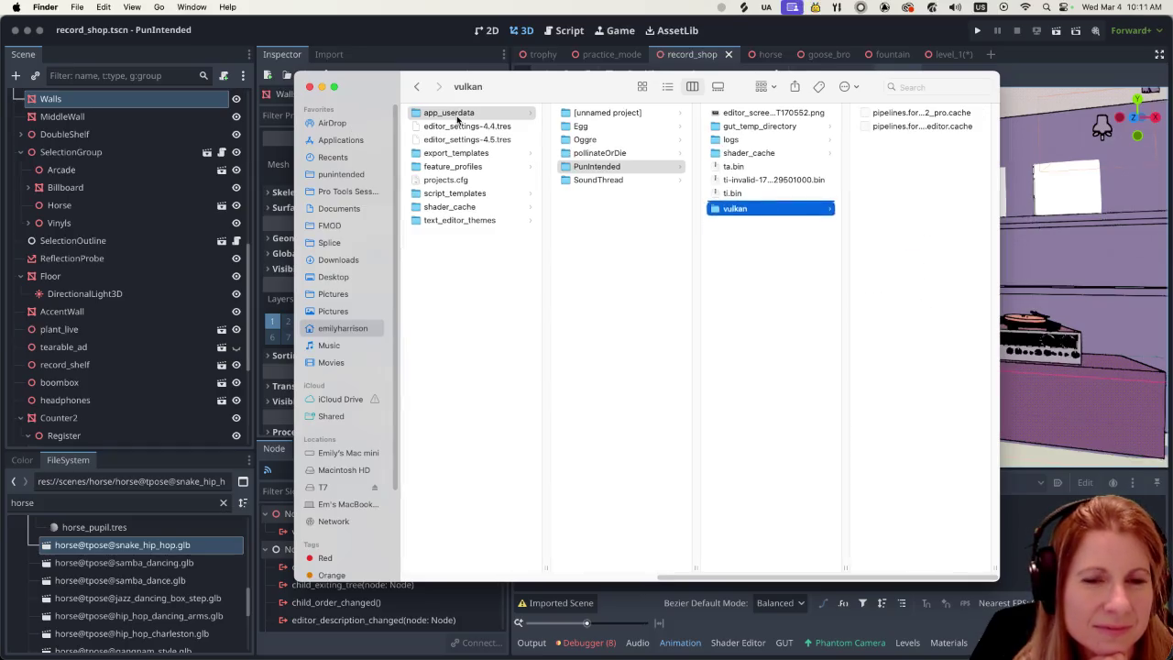
key("super+w")
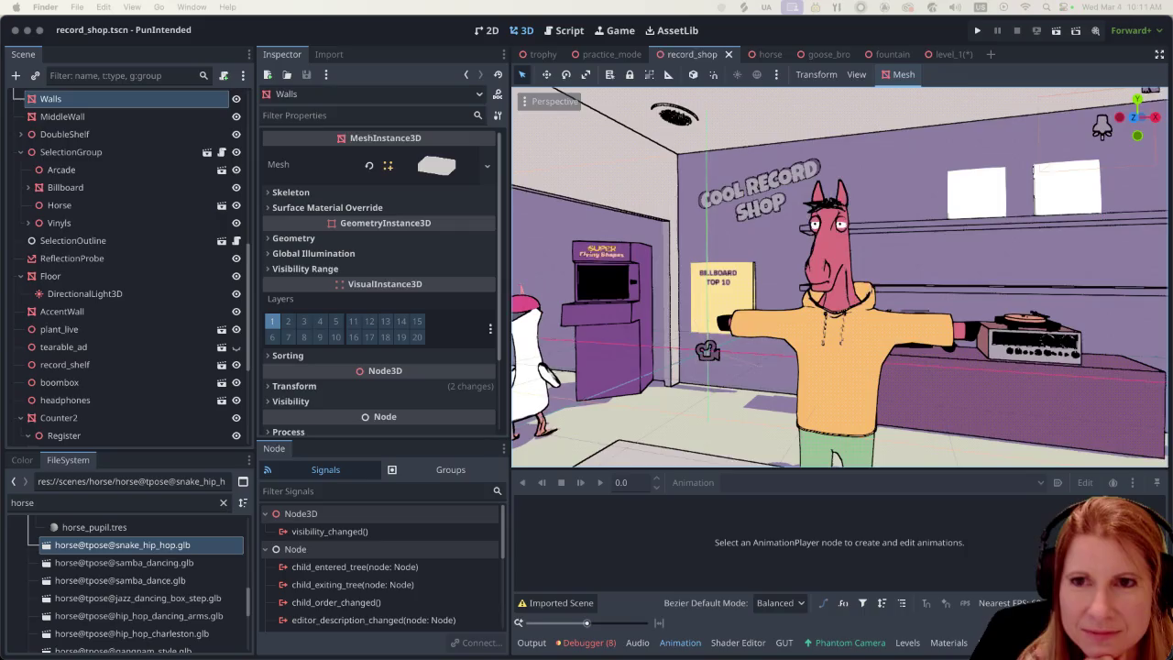
Step: Run the project and start playing to enter the record shop
left_click(977, 31)
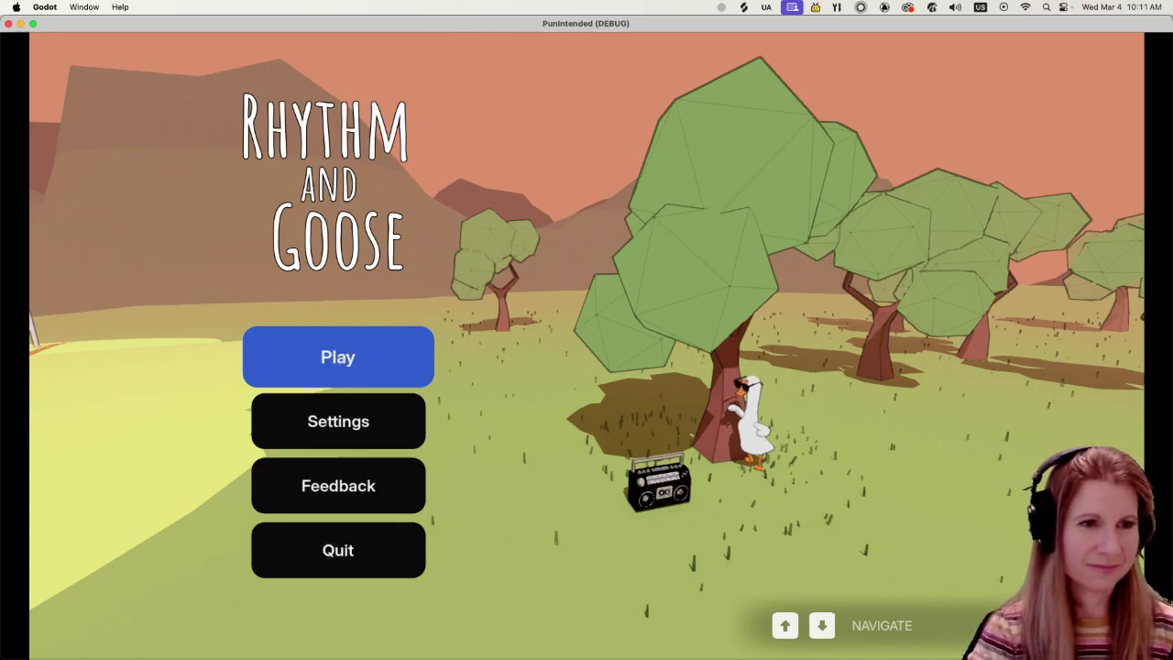
key("Return")
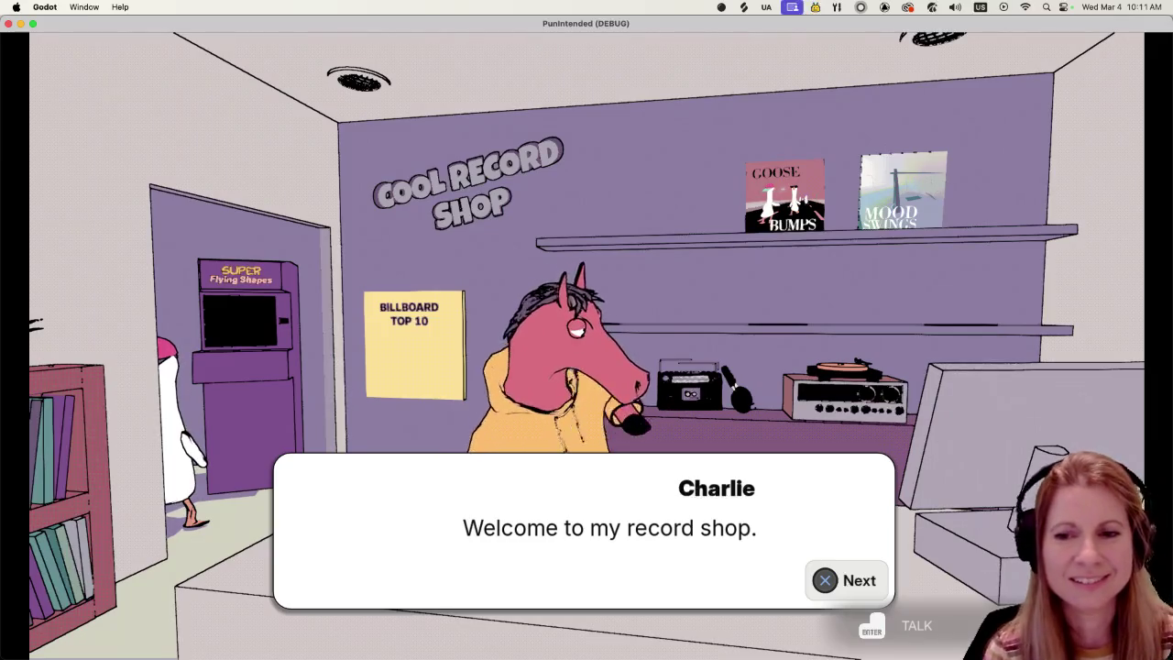
Step: Finish Charlie and Goostavo's welcome dialogue and choose the arcade machine
key("Return")
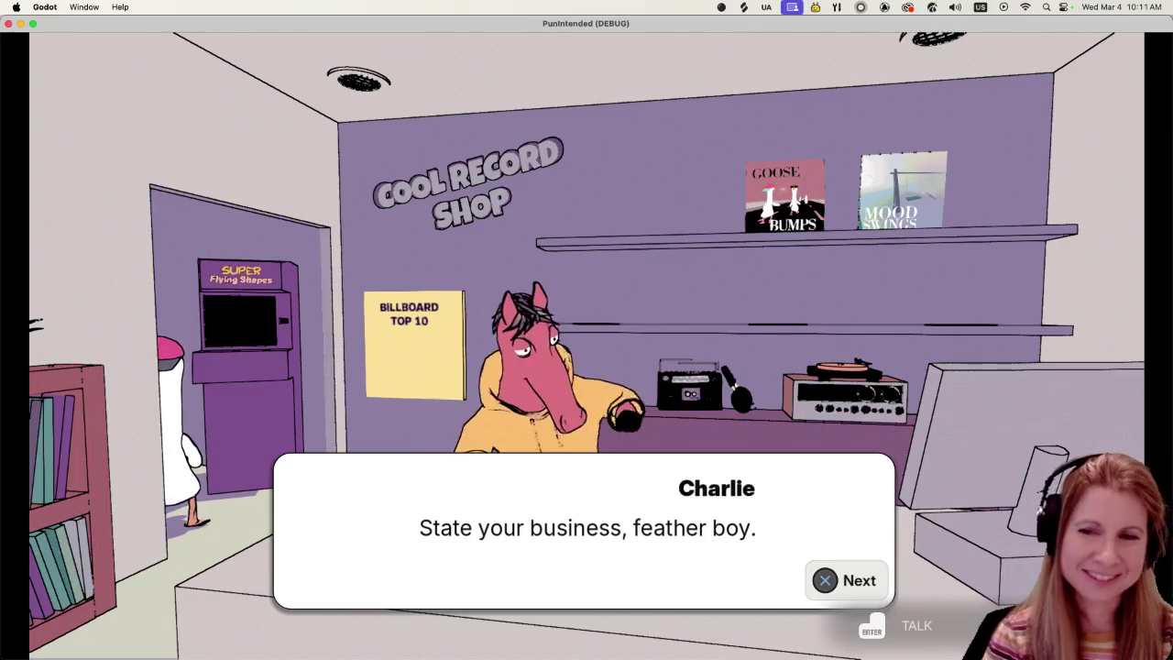
key("Return")
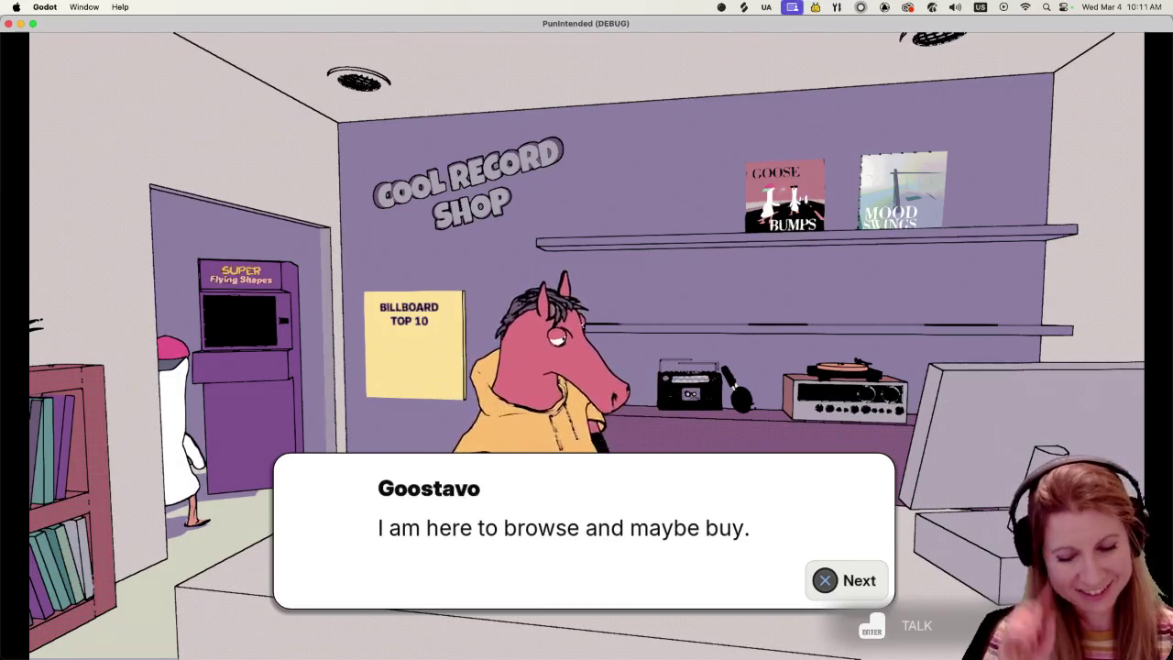
key("Return")
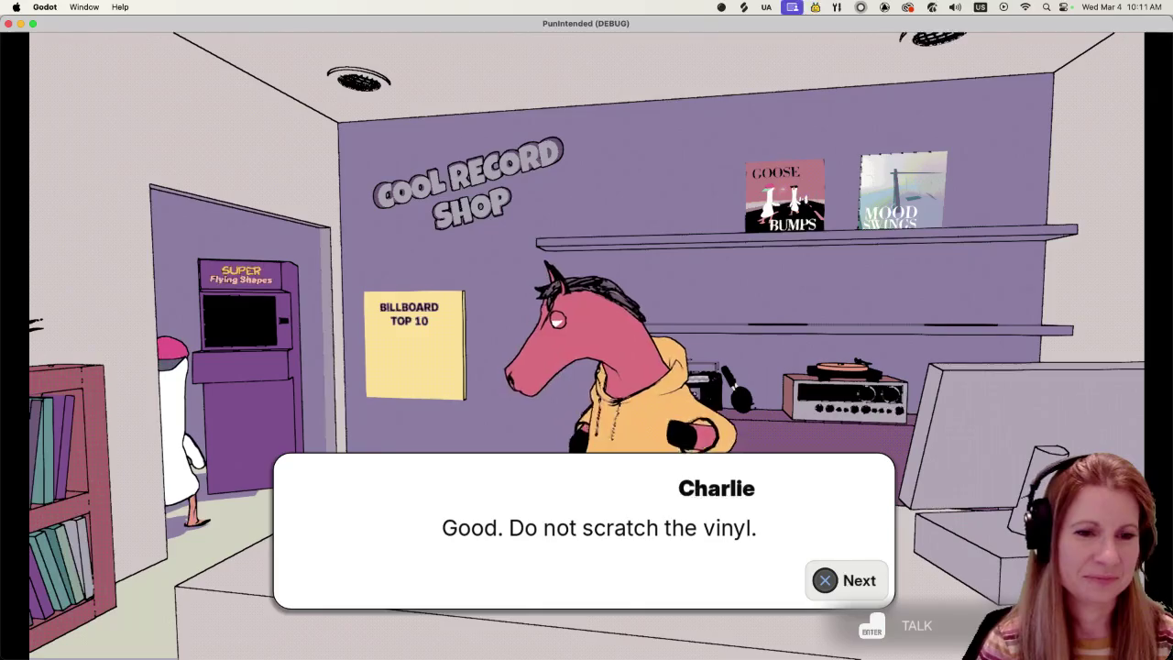
key("Return")
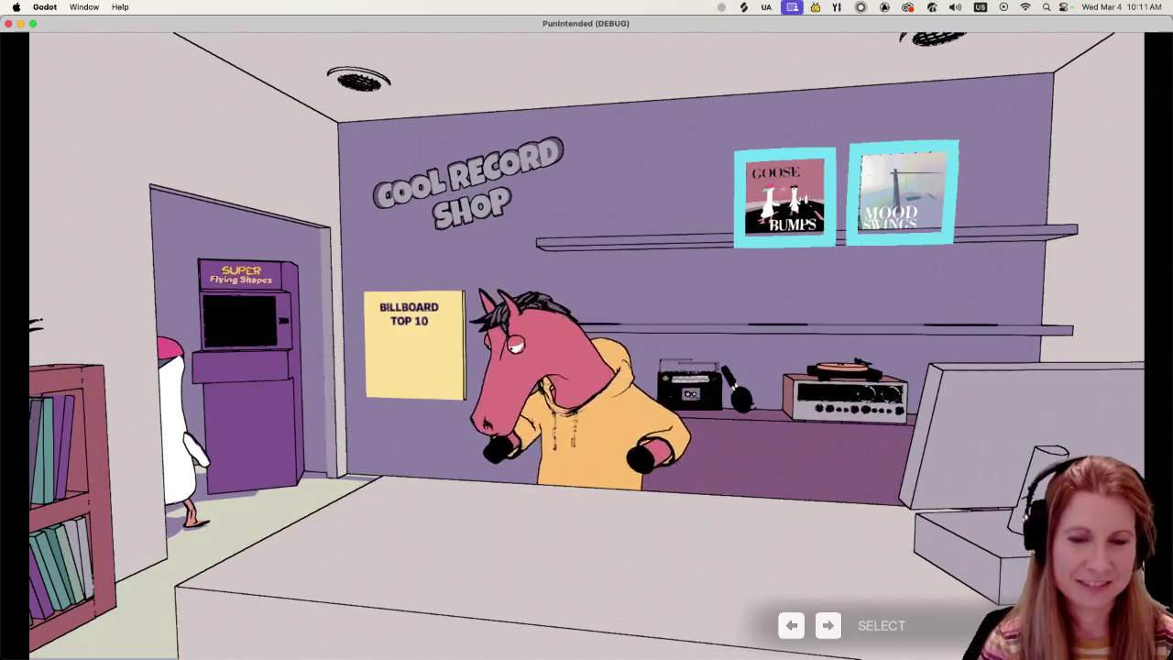
key("Left")
key("Left")
key("Left")
key("Return")
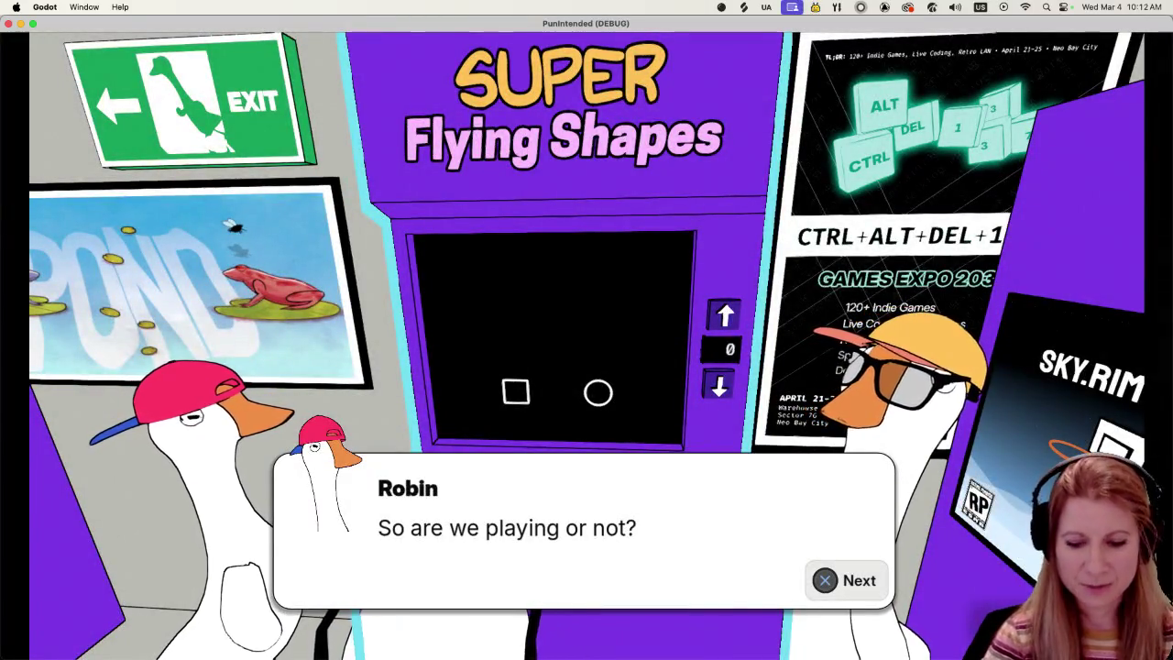
Step: Advance the Perry and Robin conversation, begin the arcade practice, and hit the first circle note
key("Return")
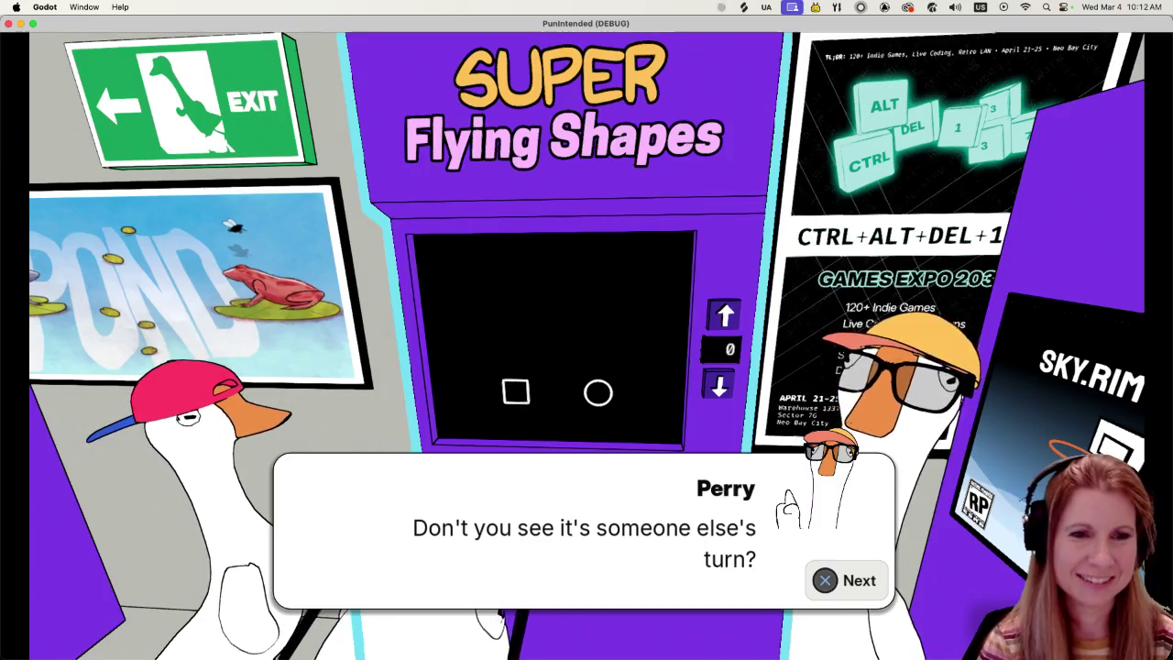
key("Return")
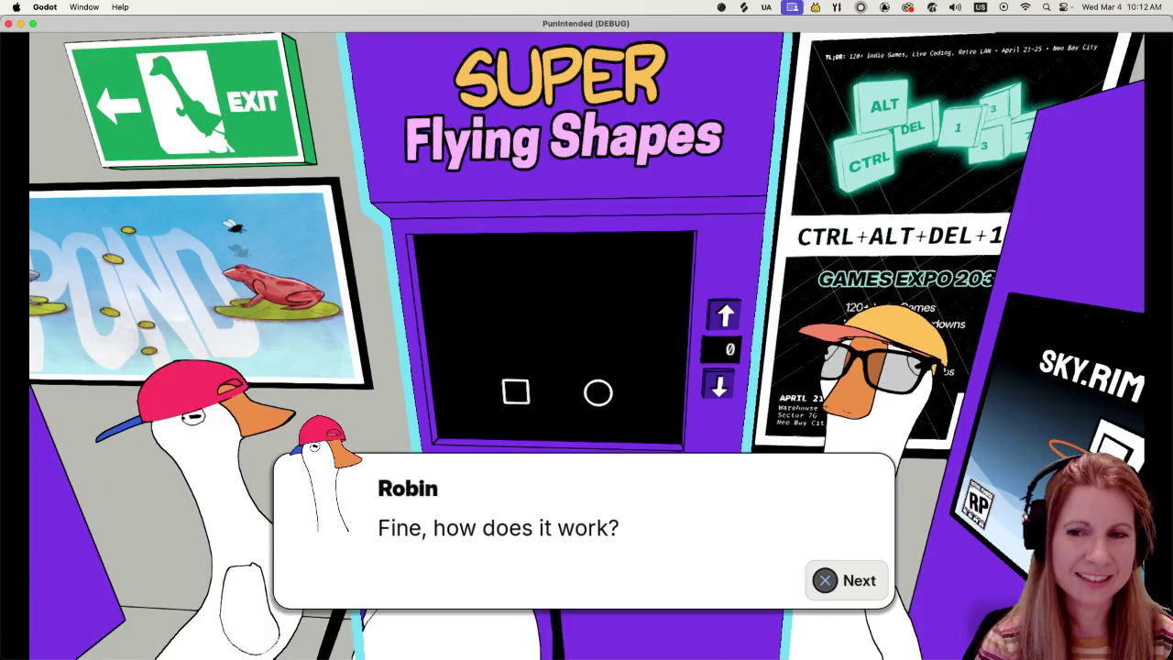
key("Return")
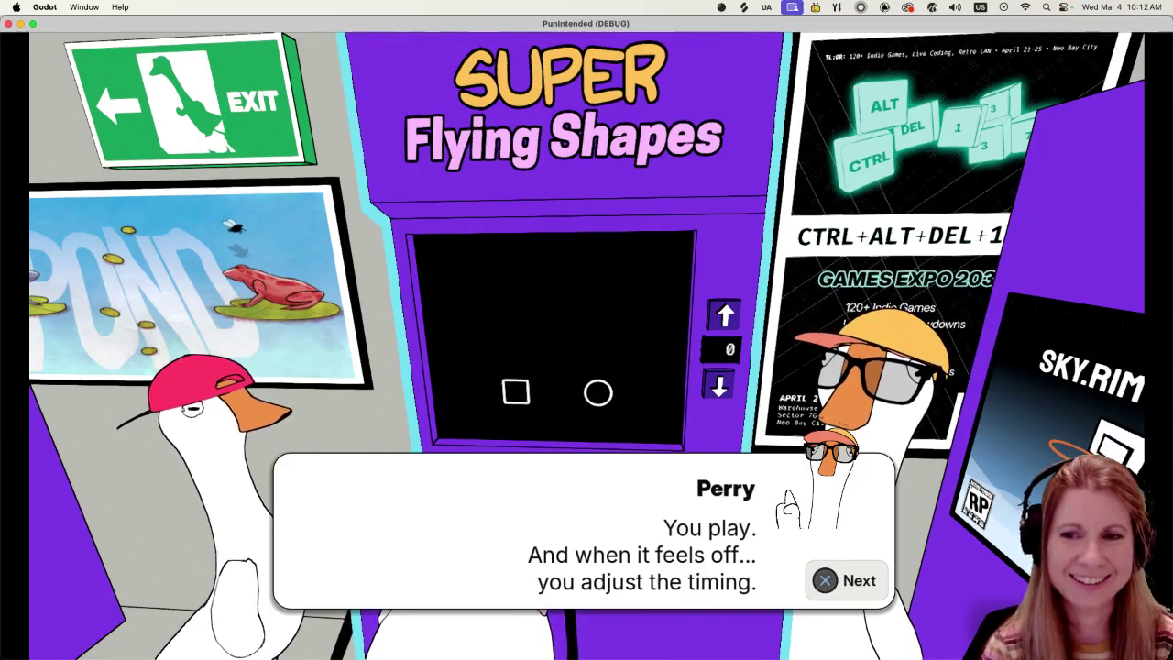
key("Return")
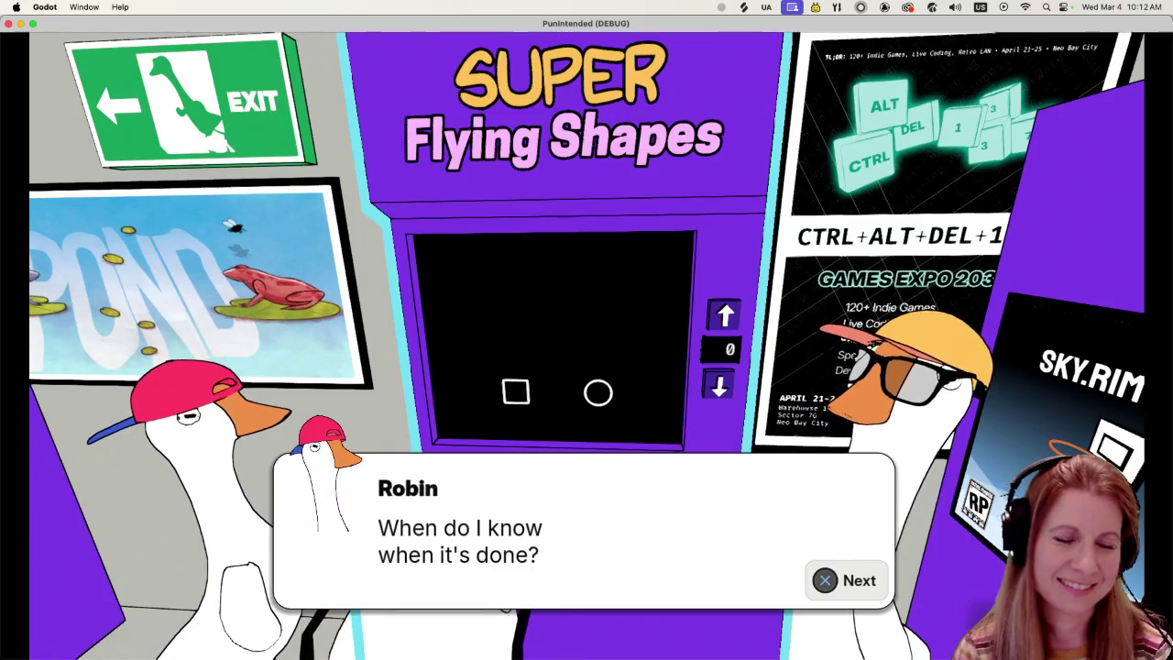
key("Return")
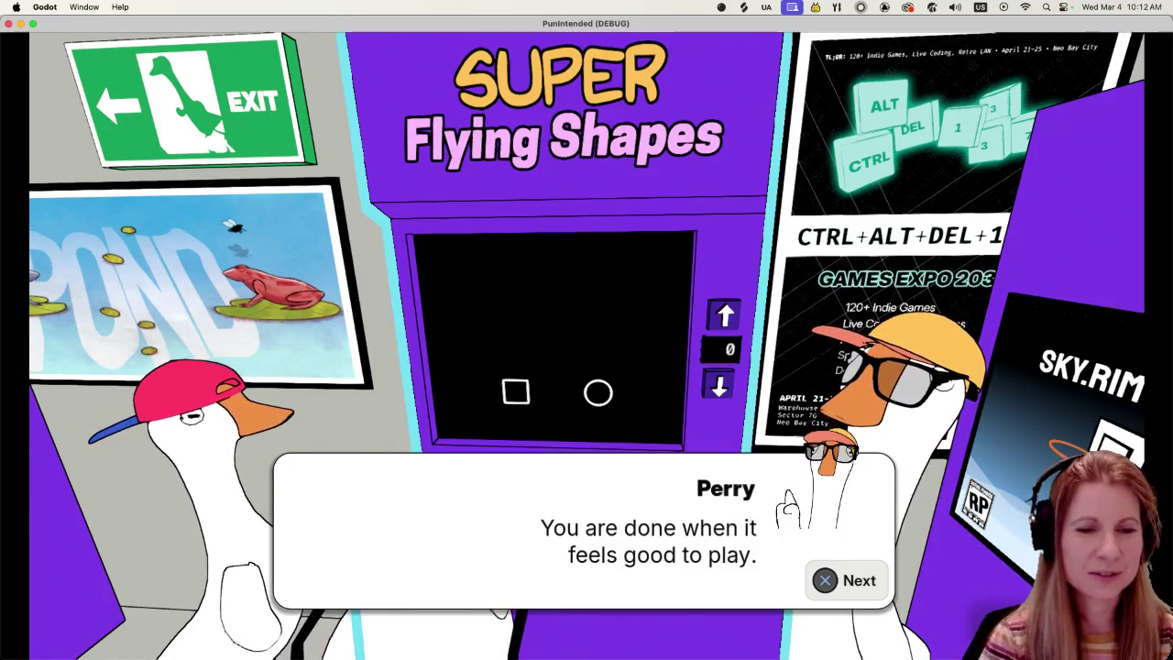
key("Return")
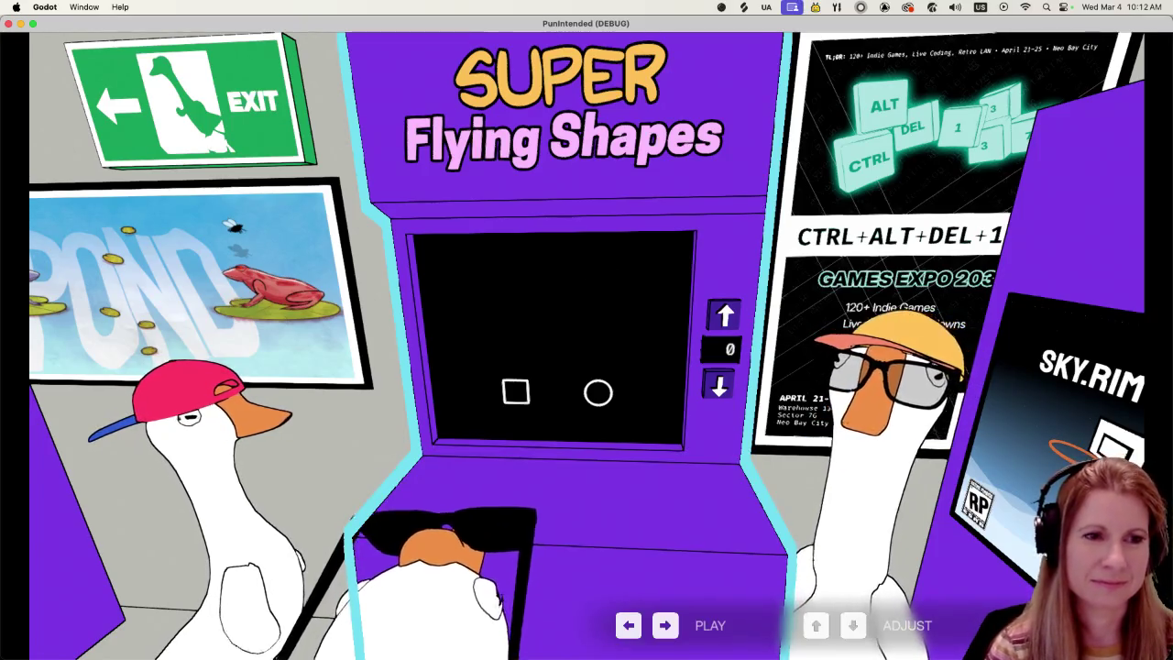
key("Right")
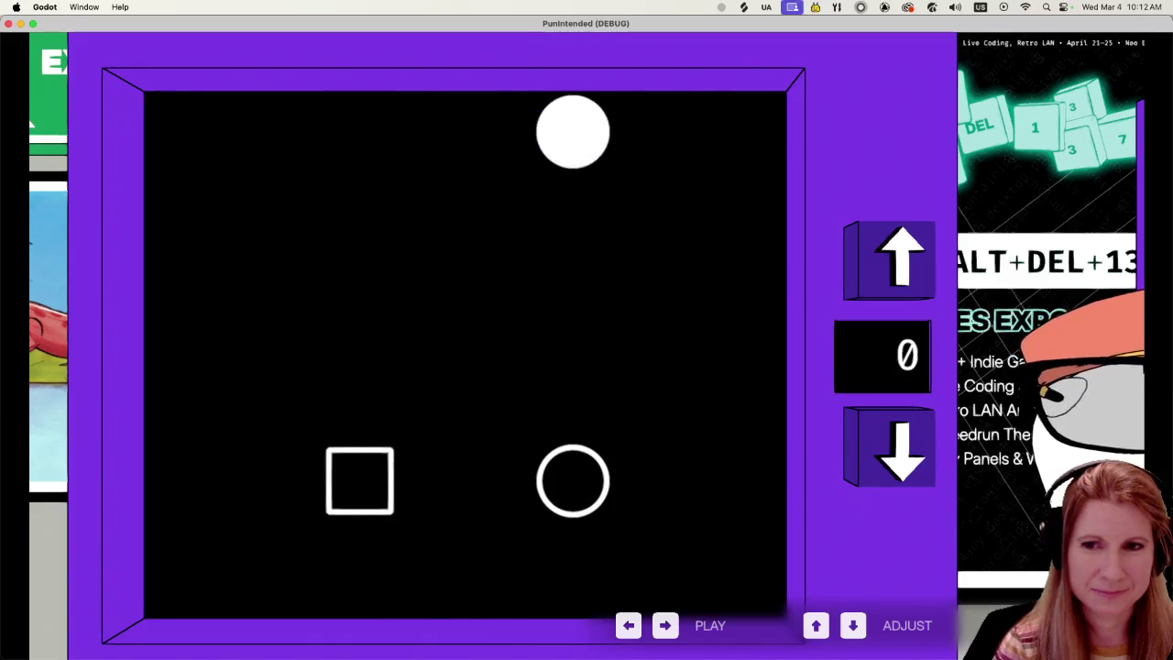
Step: Hit the alternating square and circle notes with Left and Right as they land
key("Right")
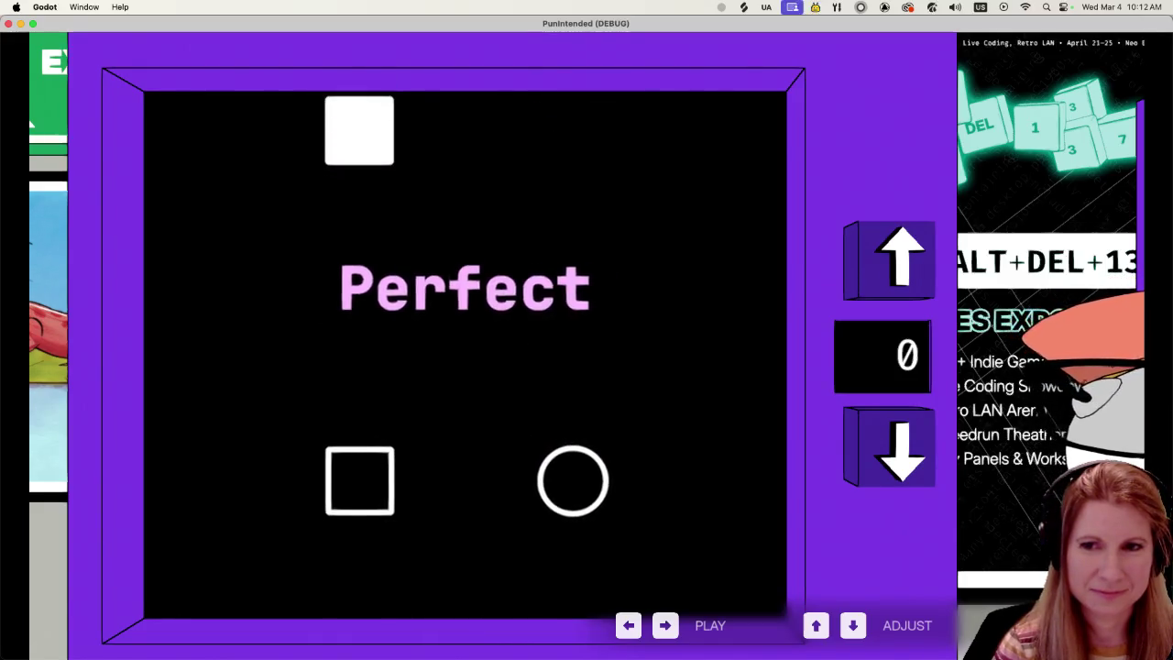
key("Left")
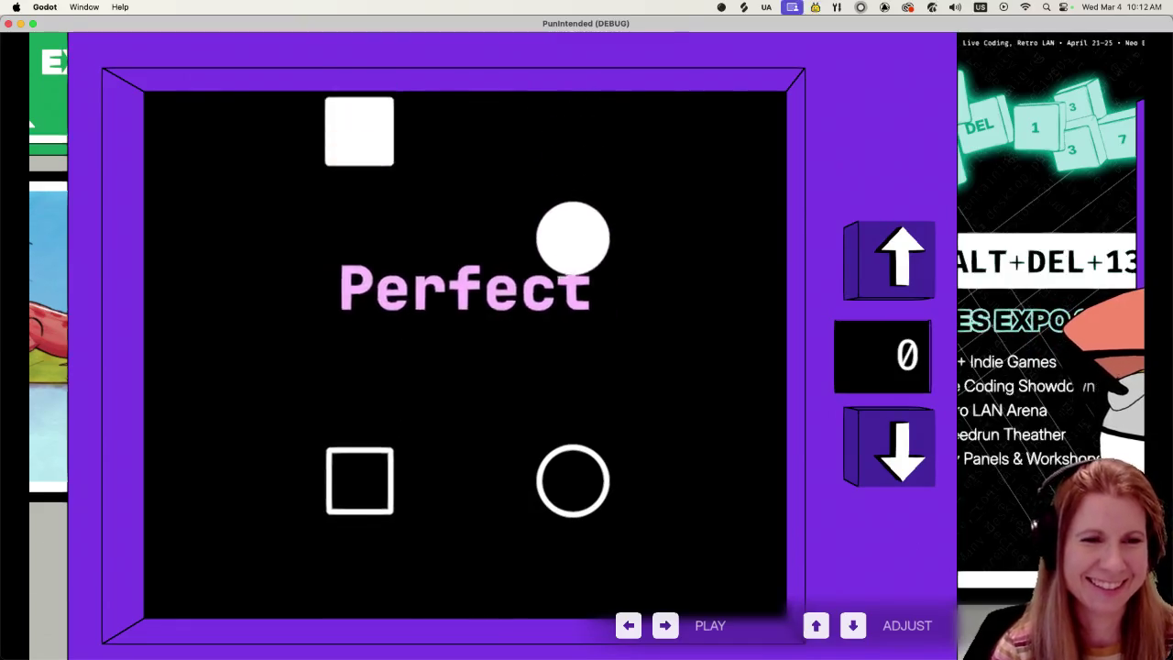
key("Right")
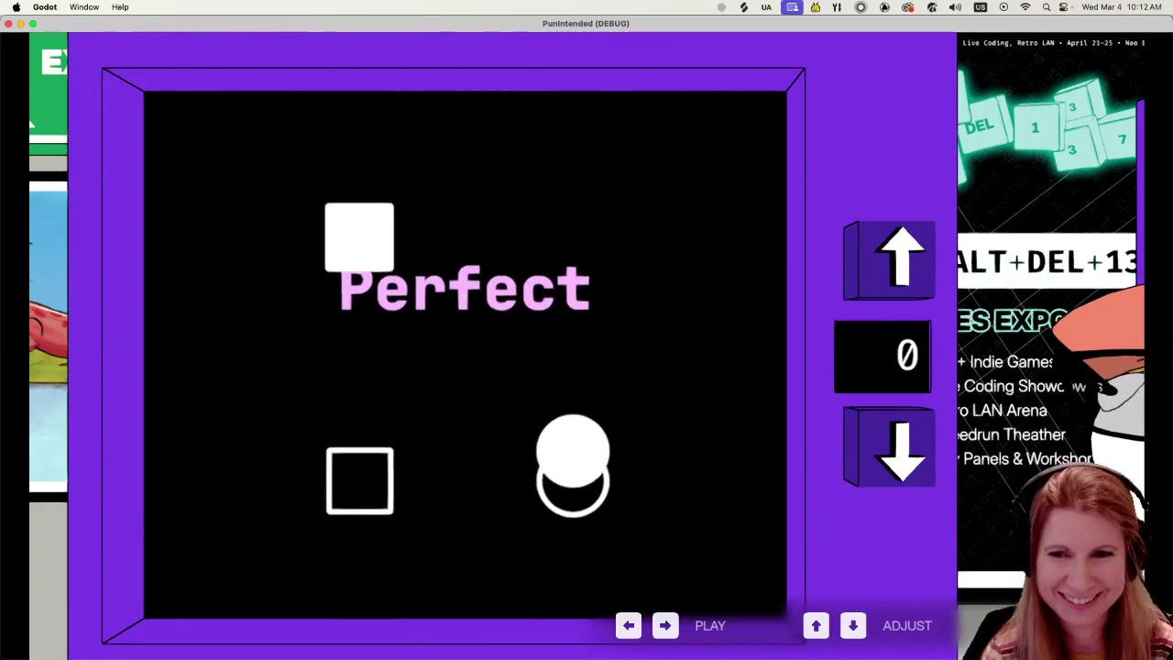
key("Left")
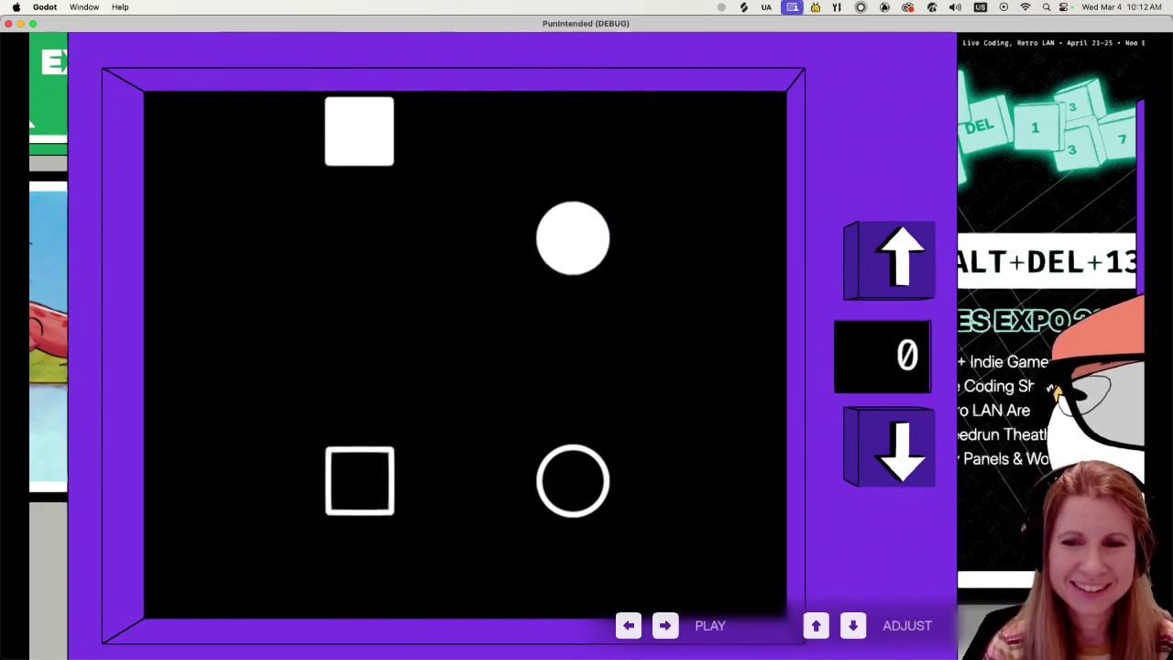
key("Right")
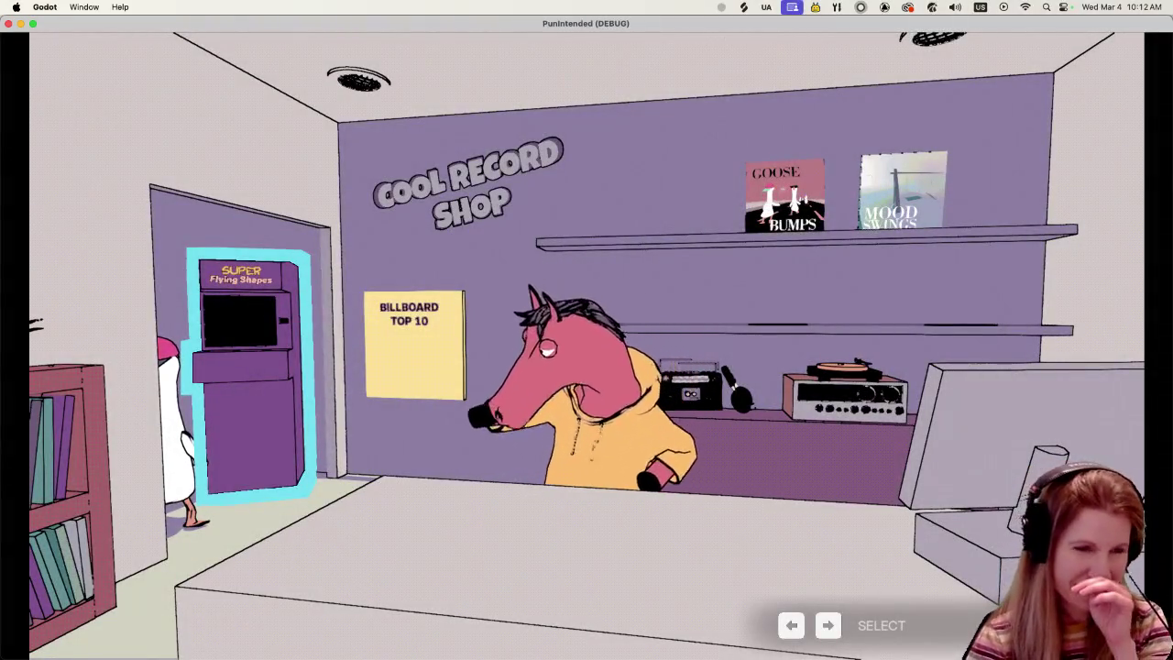
Step: Cycle the selection among the Billboard Top 10 poster, horse and record covers, then stop the game
key("Right")
key("Right")
key("Right")
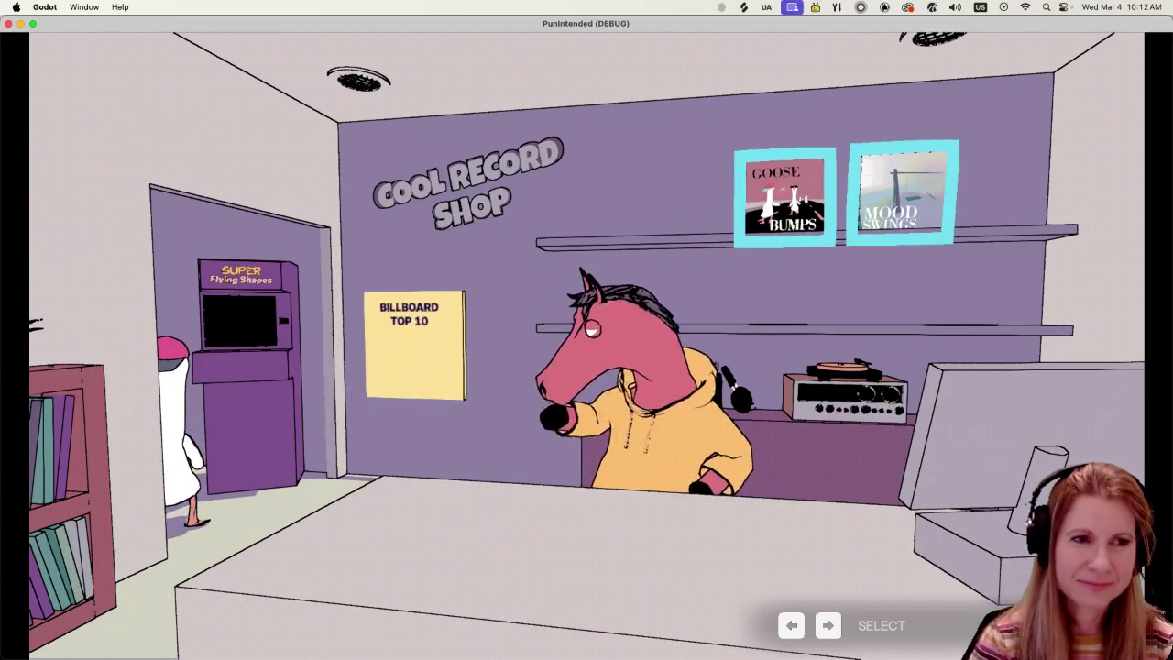
key("Left")
key("Left")
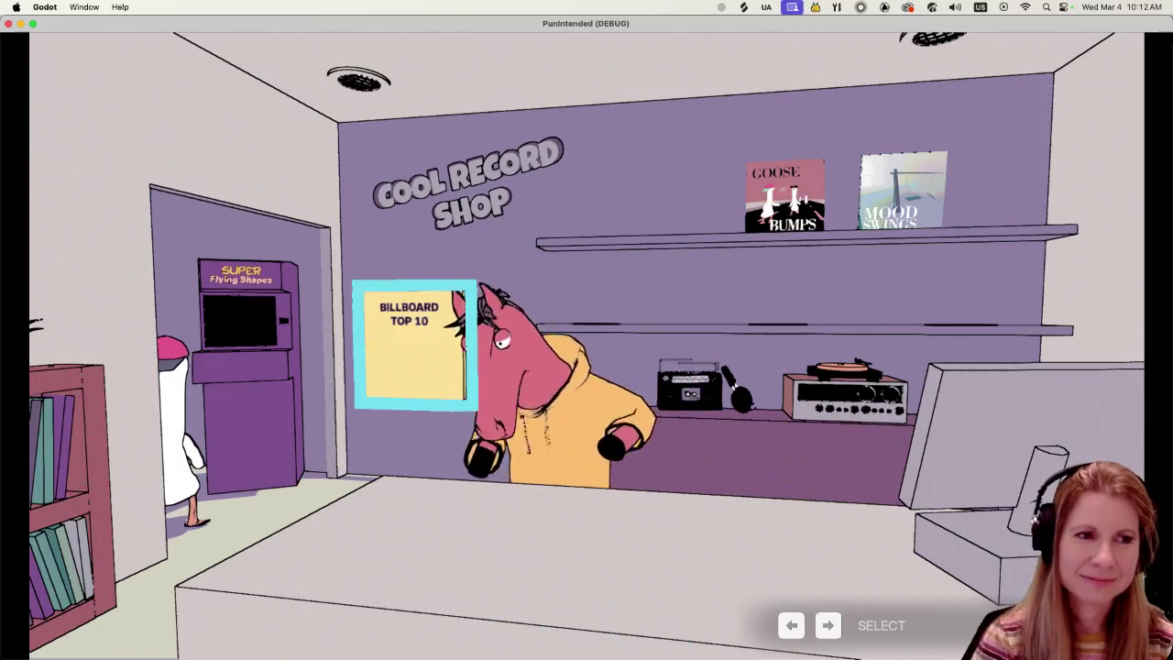
key("Right")
key("Right")
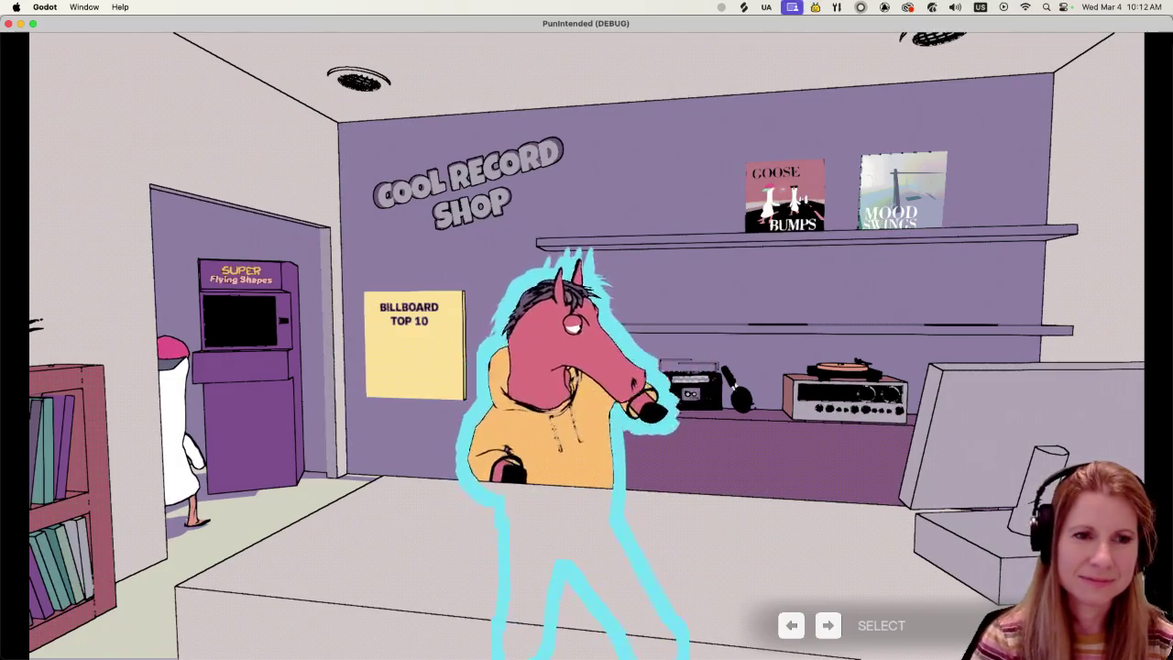
key("Left")
key("Left")
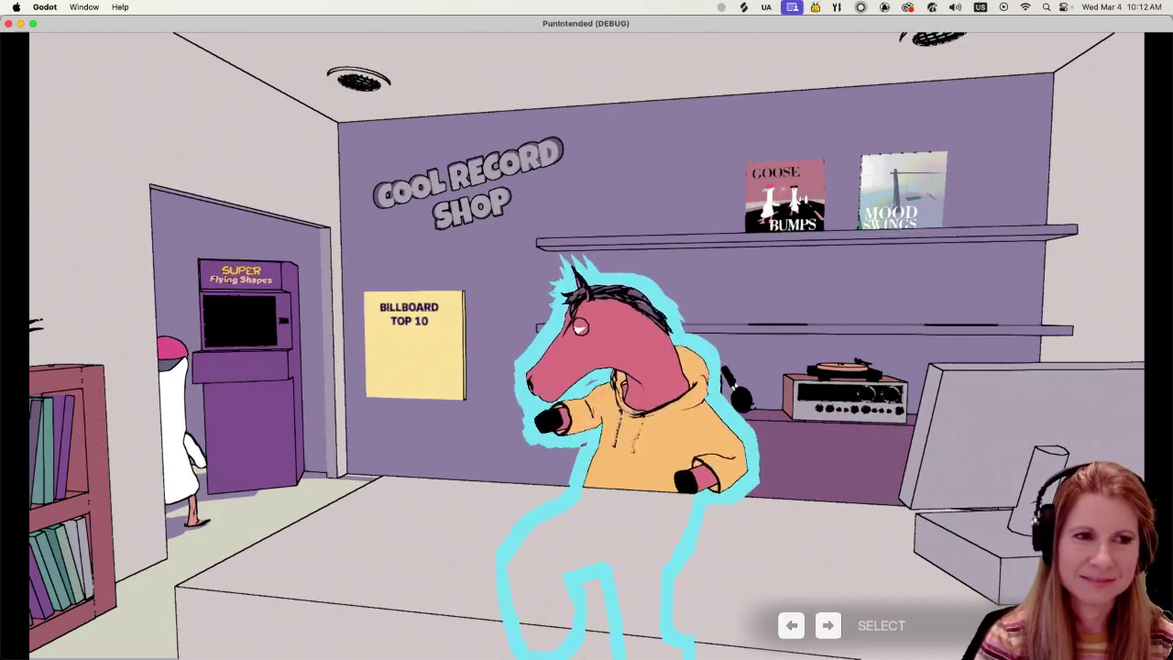
key("super+q")
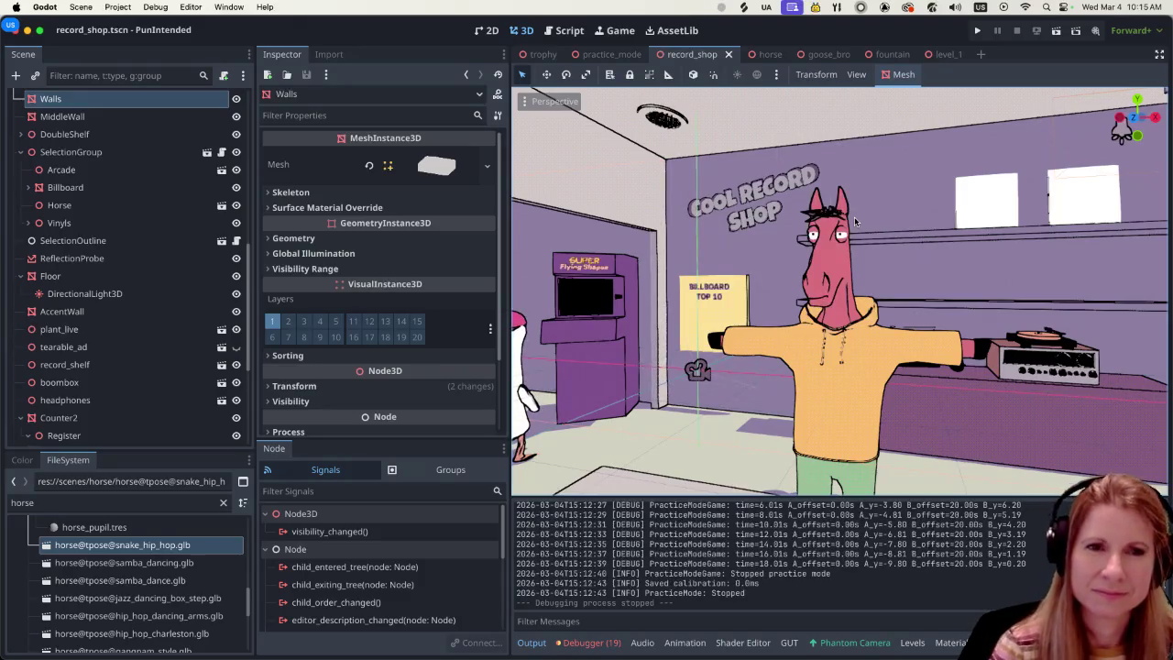
Step: Relaunch the game and lower its volume to 30% in Settings
left_click(975, 30)
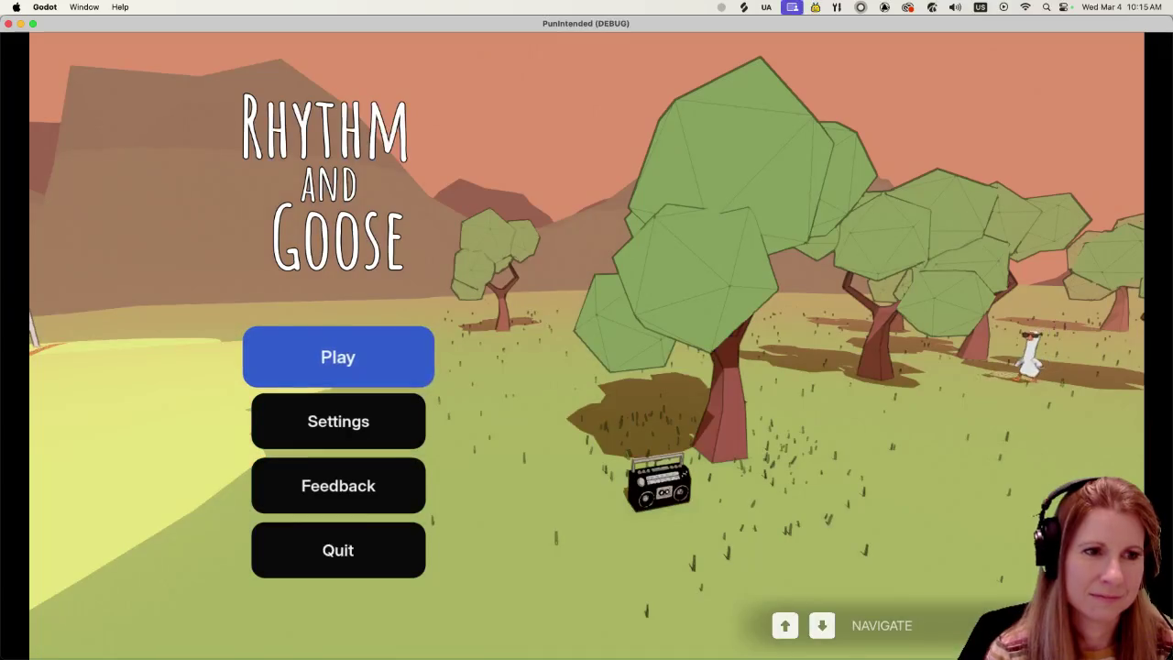
key("Down")
key("Return")
key("Left")
key("Left")
key("Left")
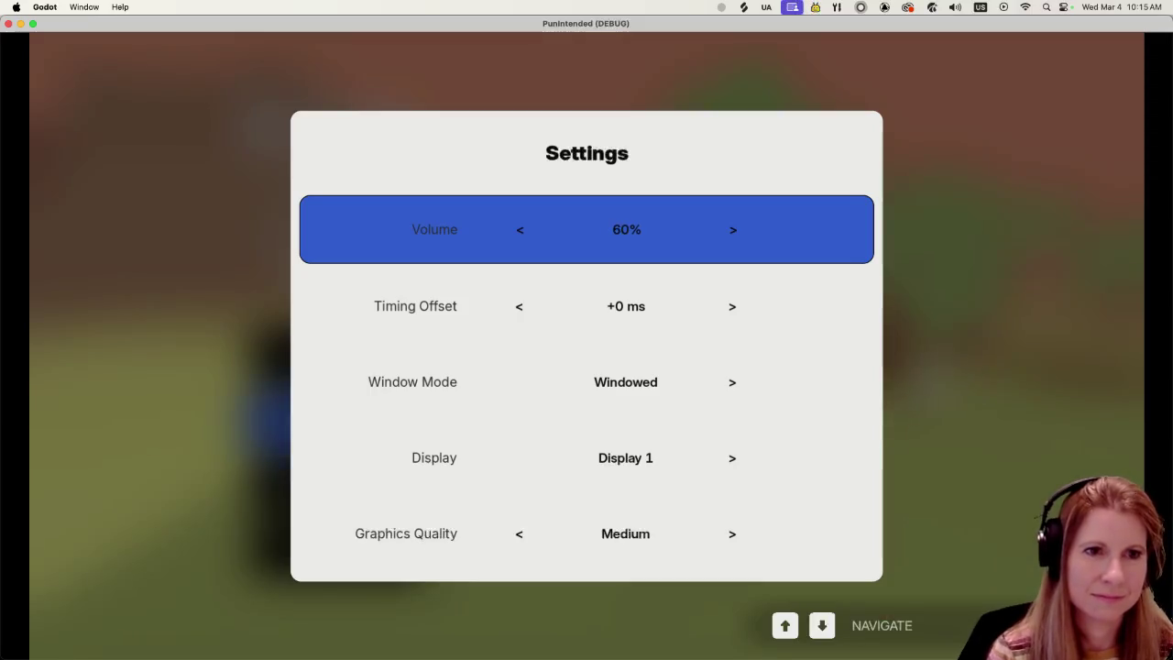
key("Left")
key("Left")
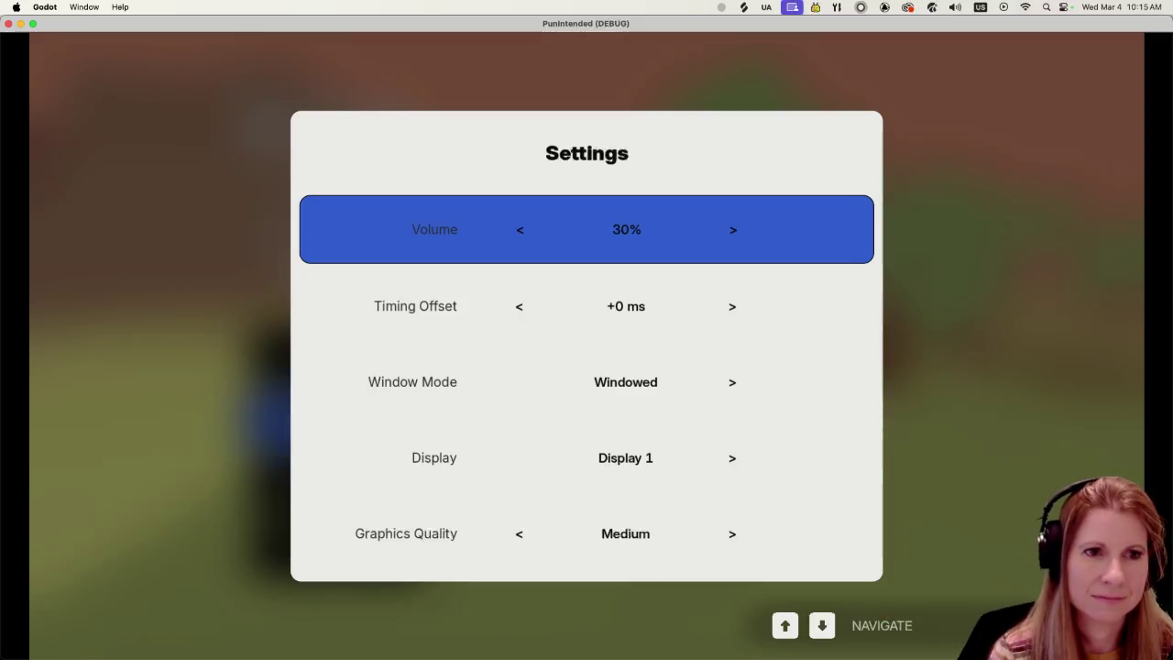
key("Escape")
Step: Choose Play and start the Goose Bumps record's road level
key("Up")
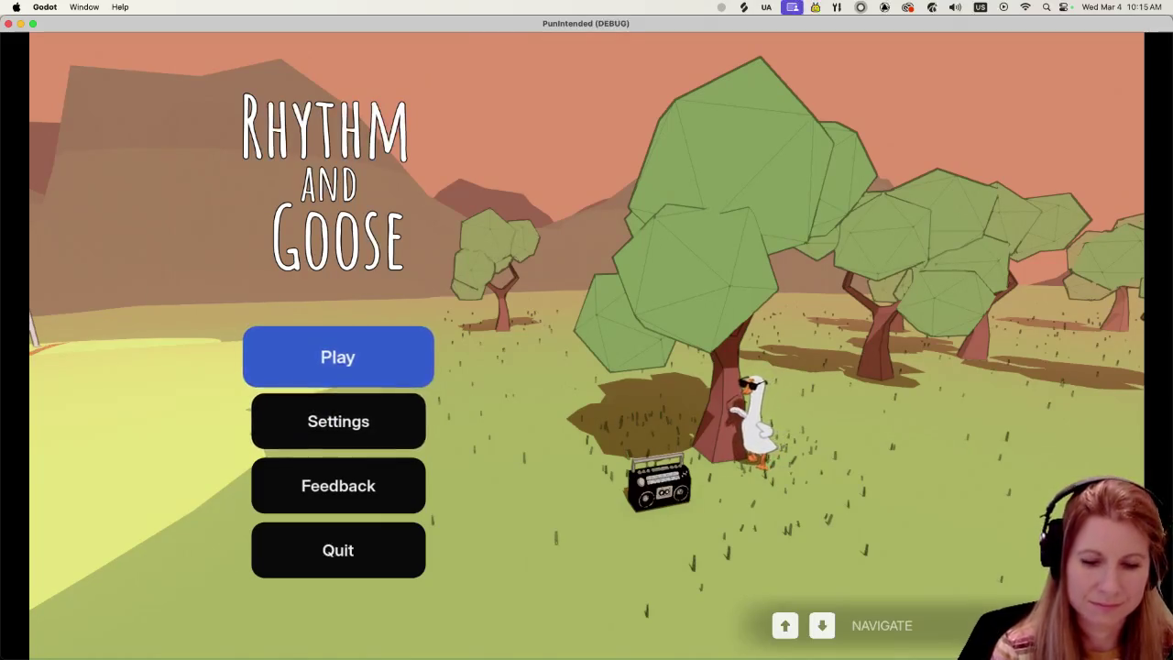
key("Return")
key("Return")
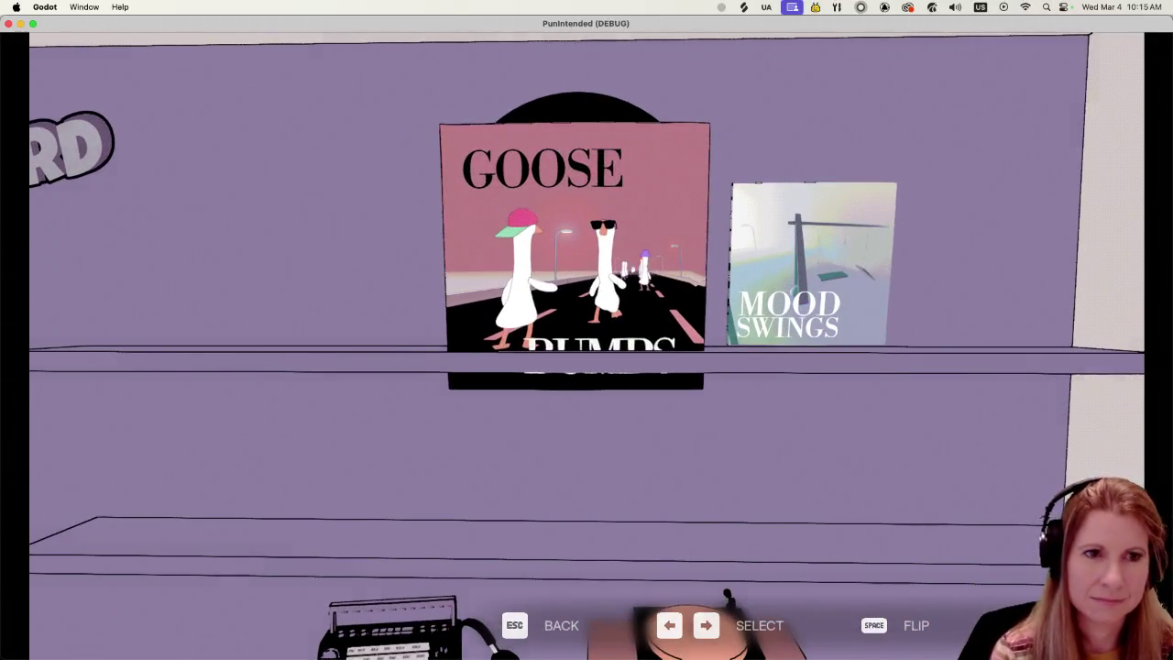
key("Return")
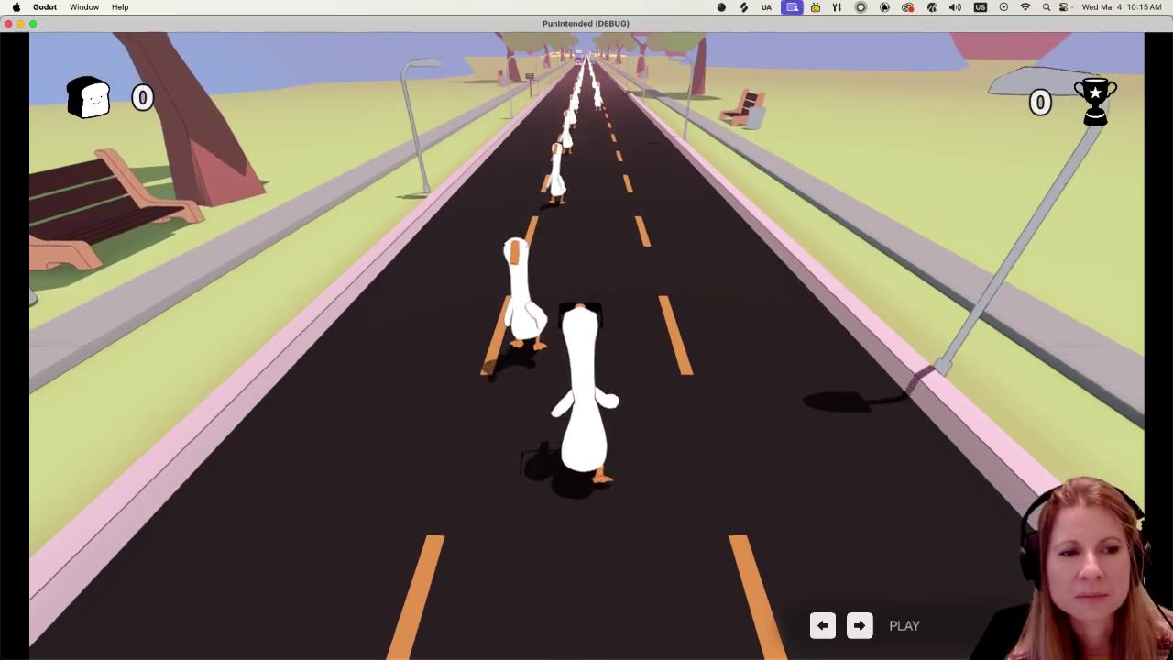
Step: Hit each beat with Left and Right as geese pass, earning PERFECT ratings
key("Left")
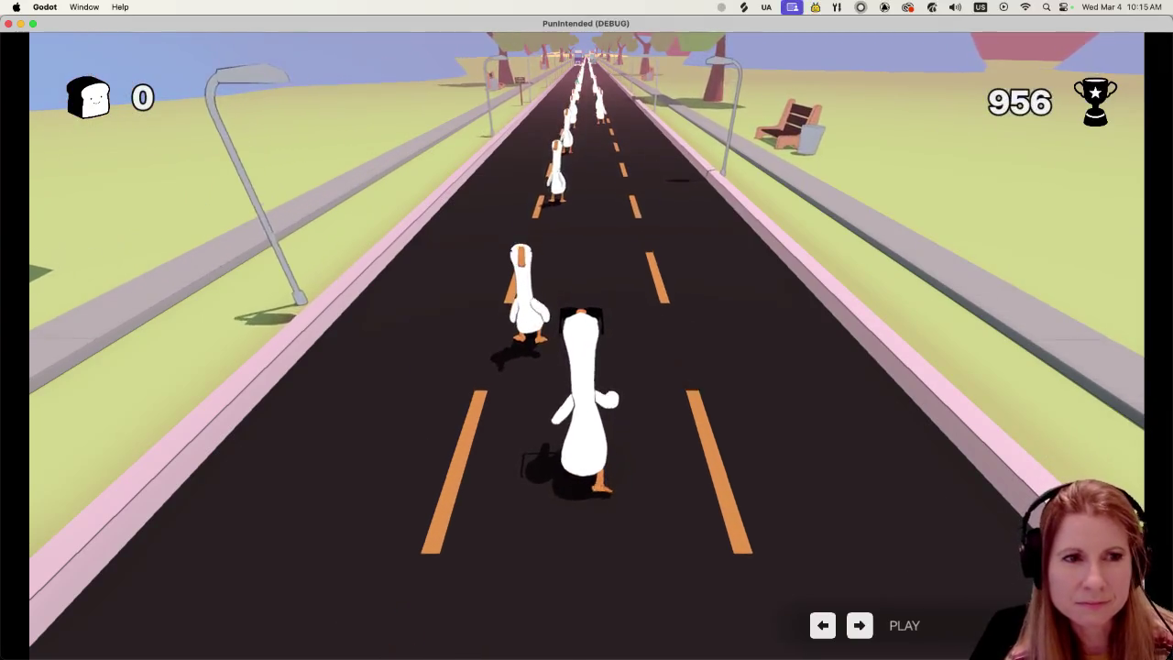
key("Left")
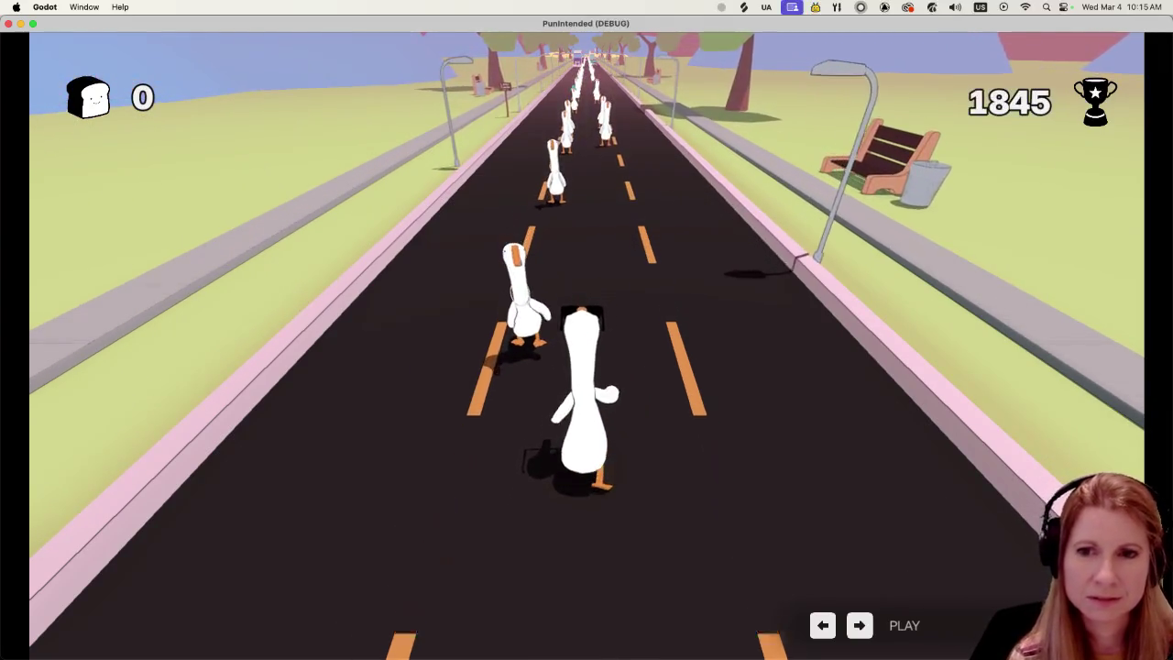
key("Left")
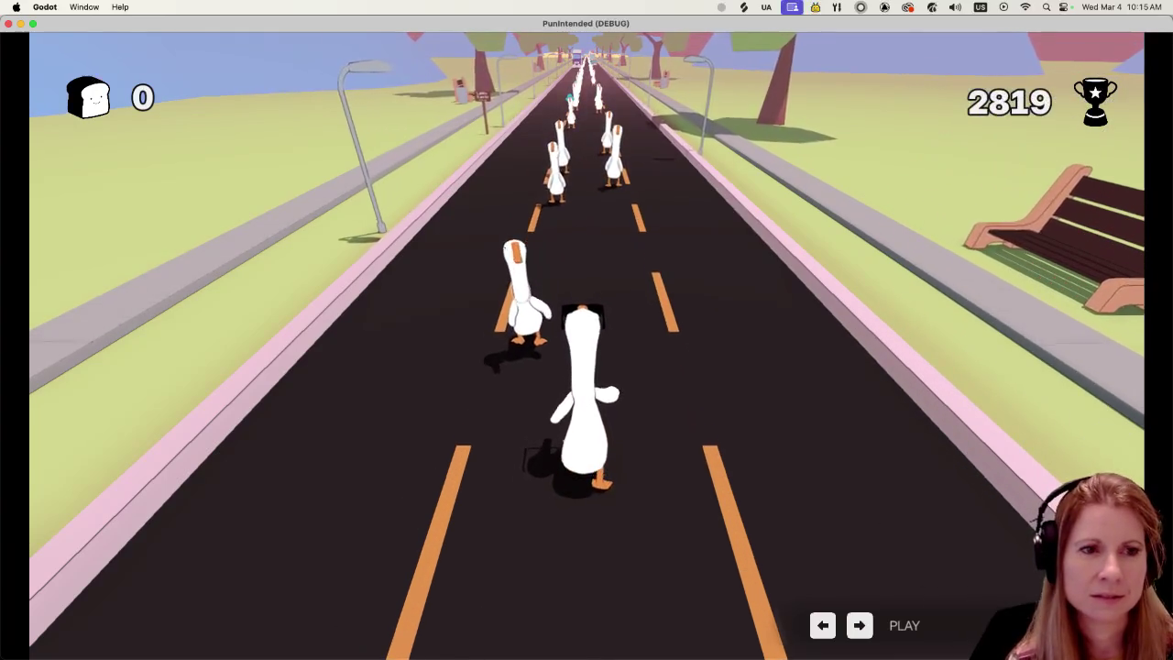
key("Left")
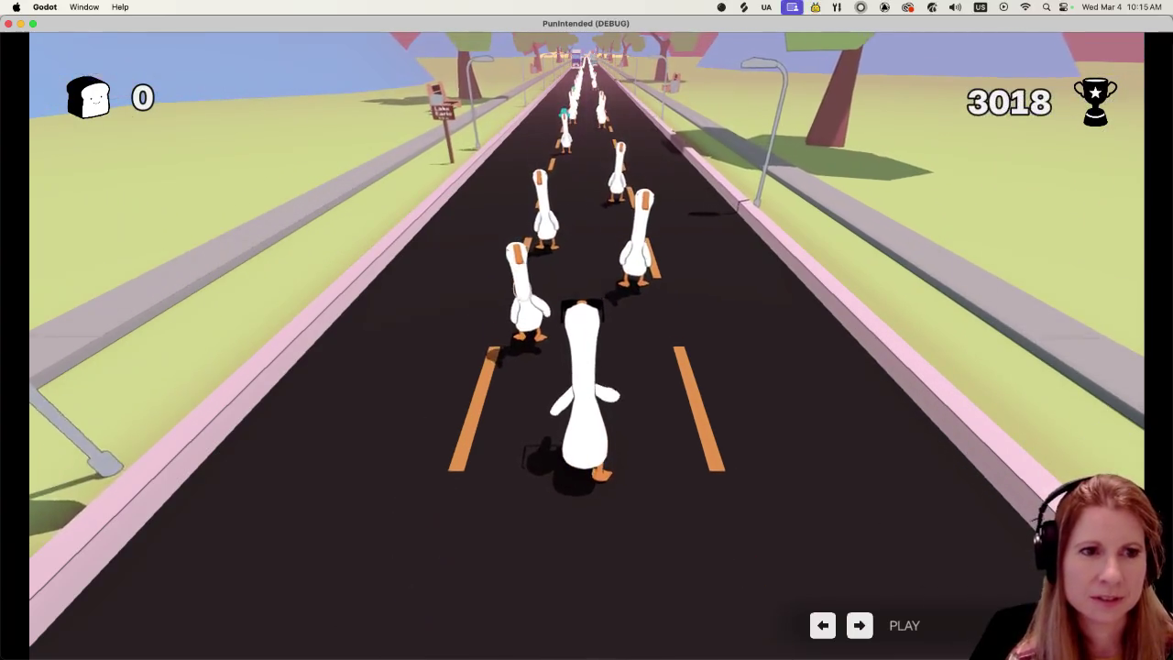
key("Left")
key("Right")
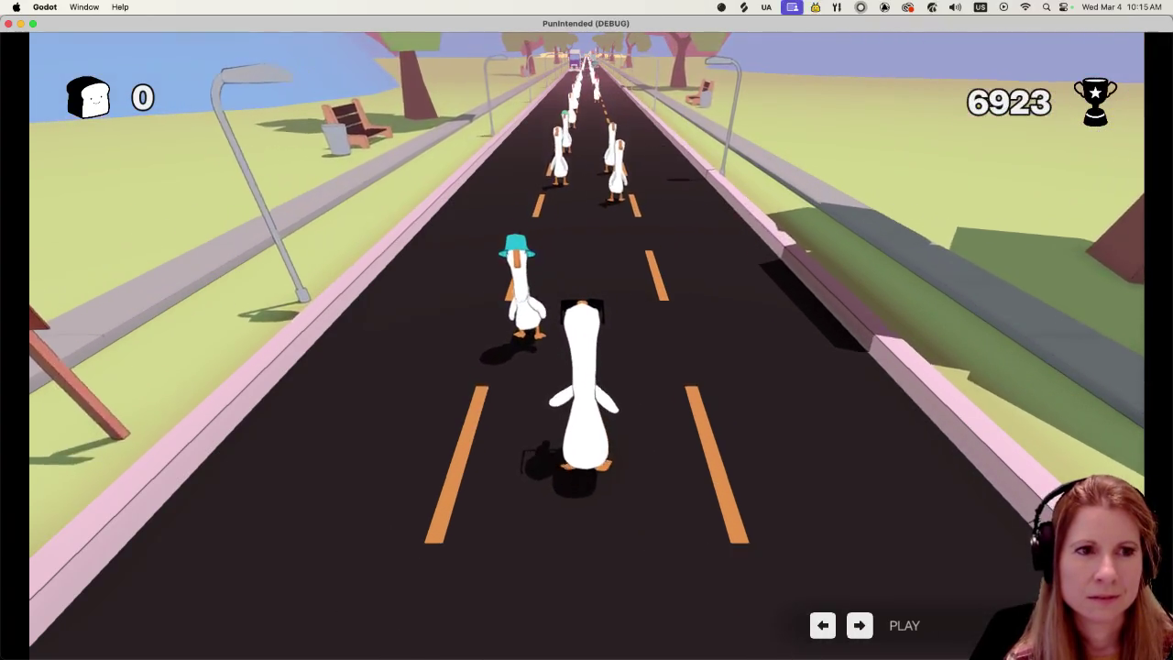
key("Left")
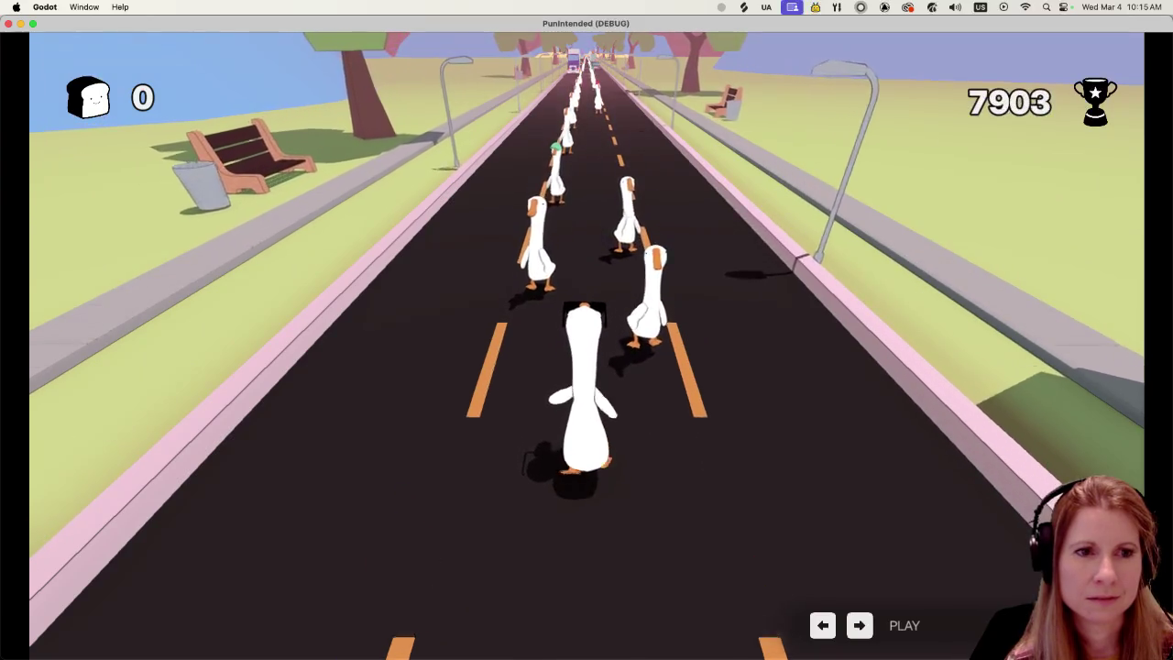
key("Right")
key("Left")
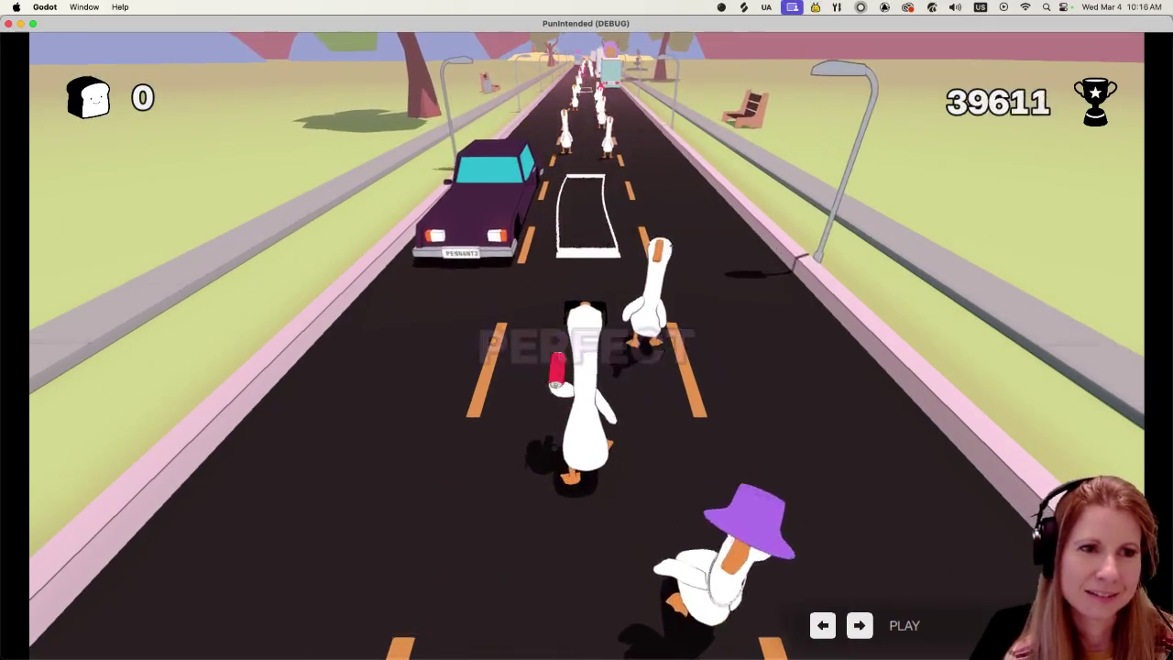
Step: Hit the beats past the car and geese and spray graffiti on the passing trucks
key("space")
key("space")
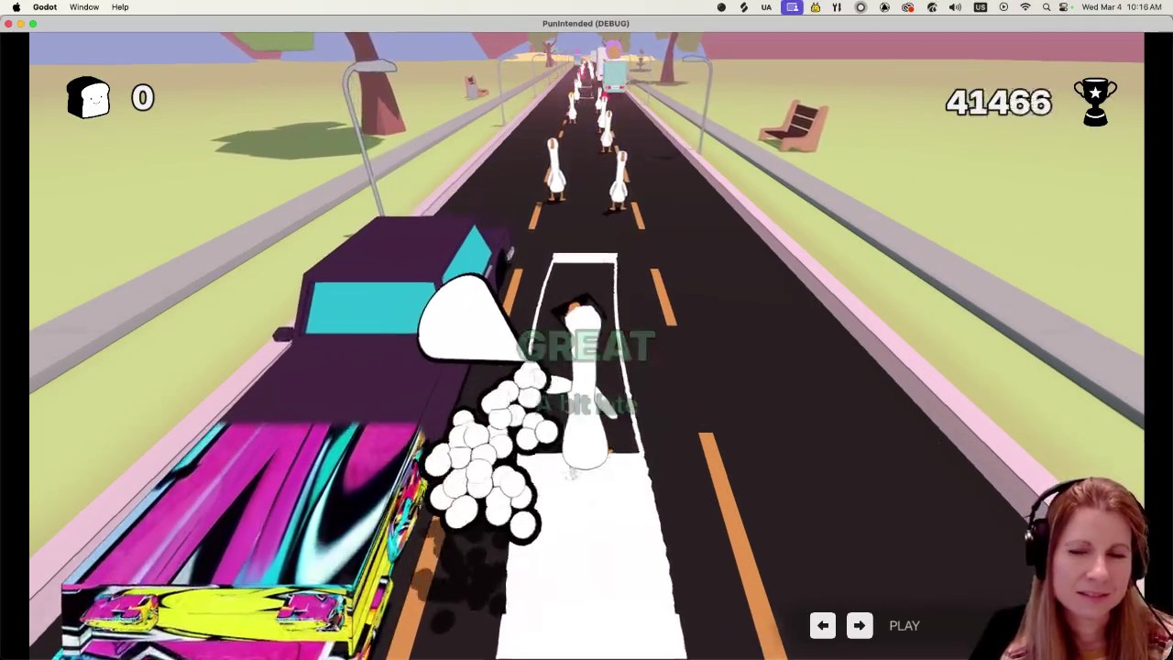
key("space")
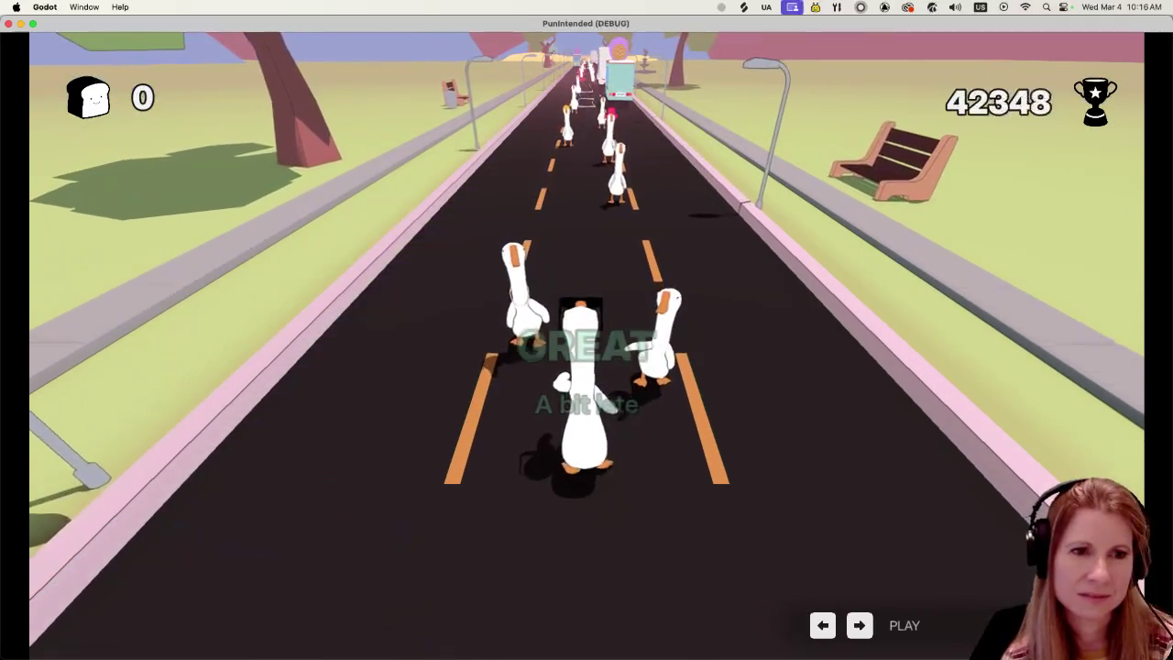
key("space")
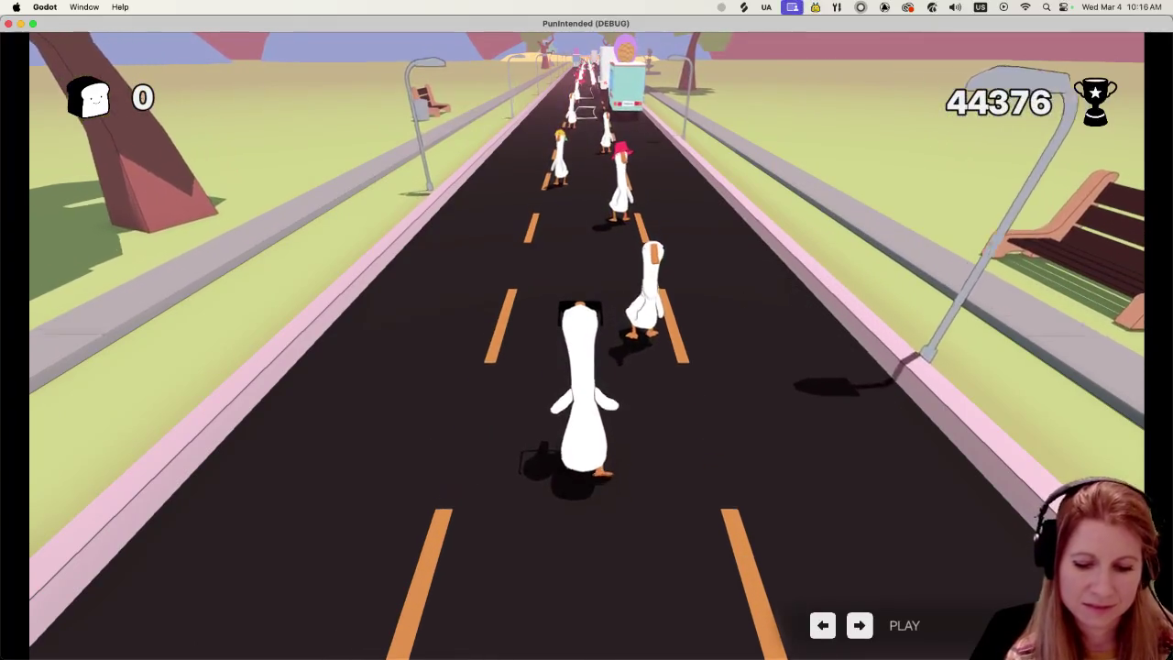
key("space")
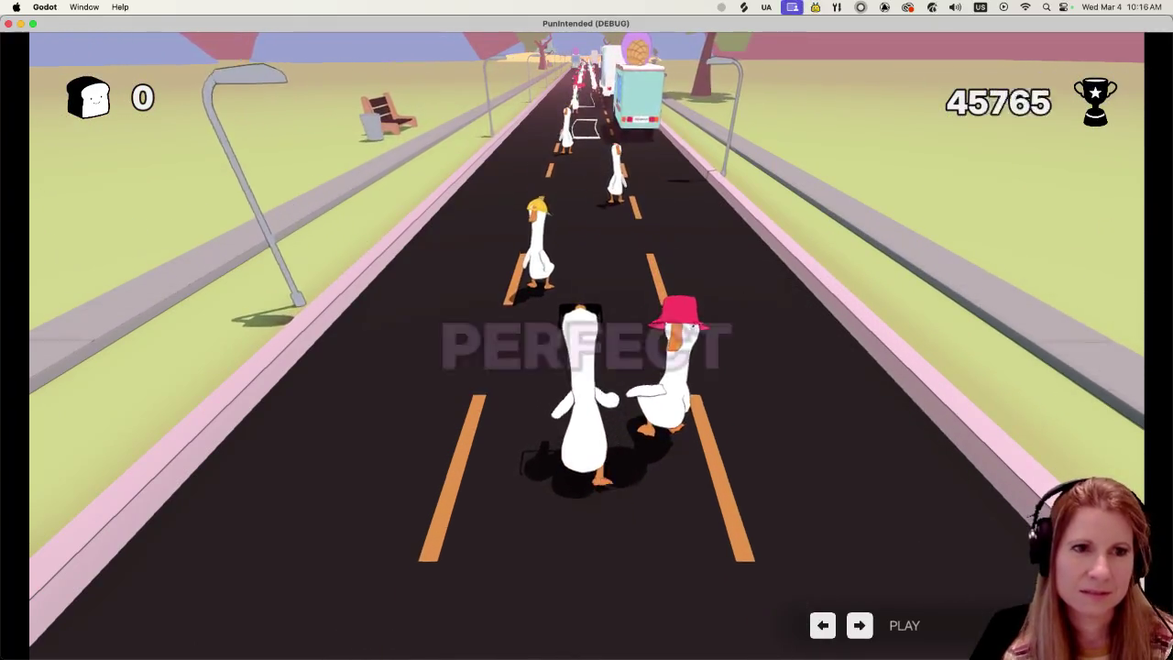
key("space")
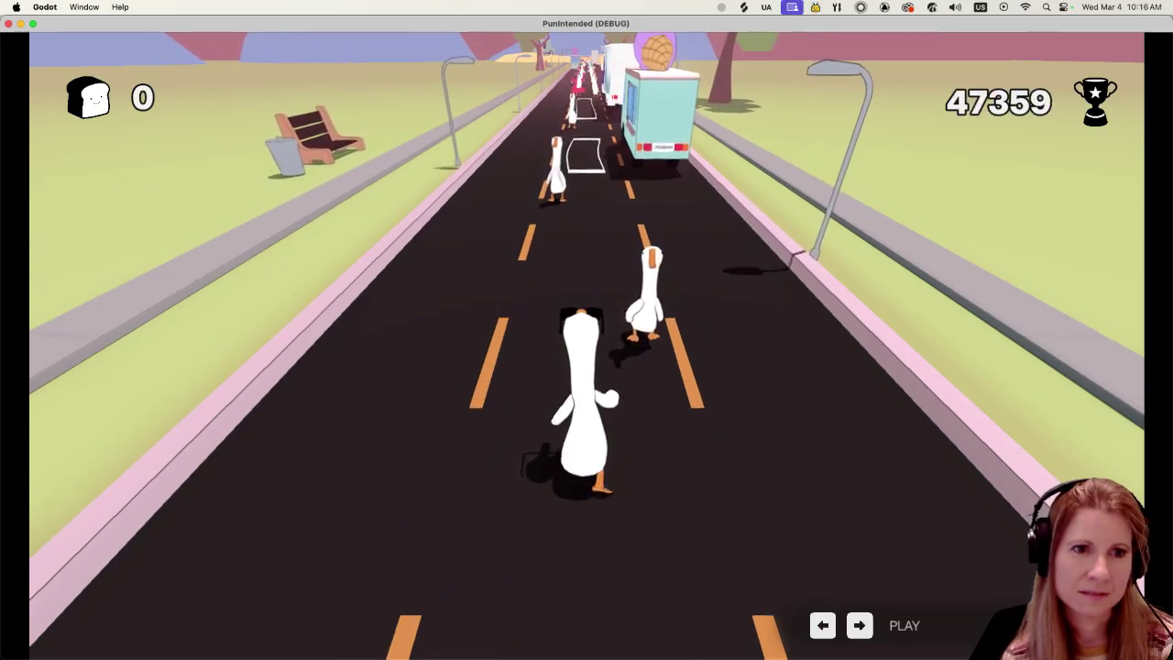
key("space")
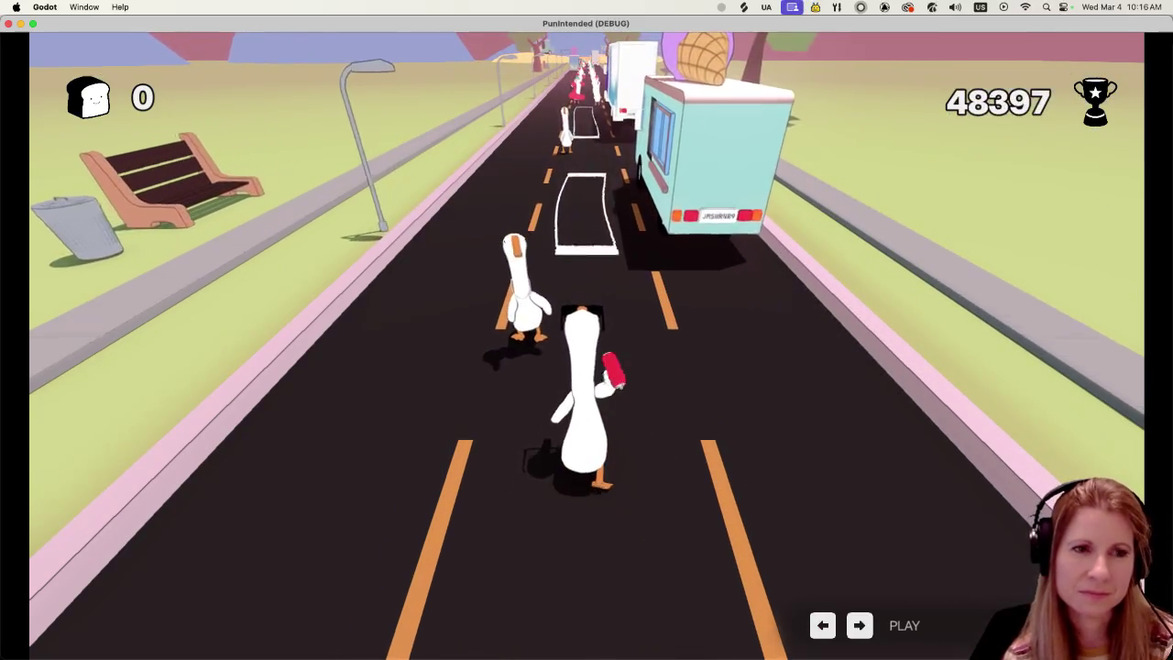
key("Left")
key("Right")
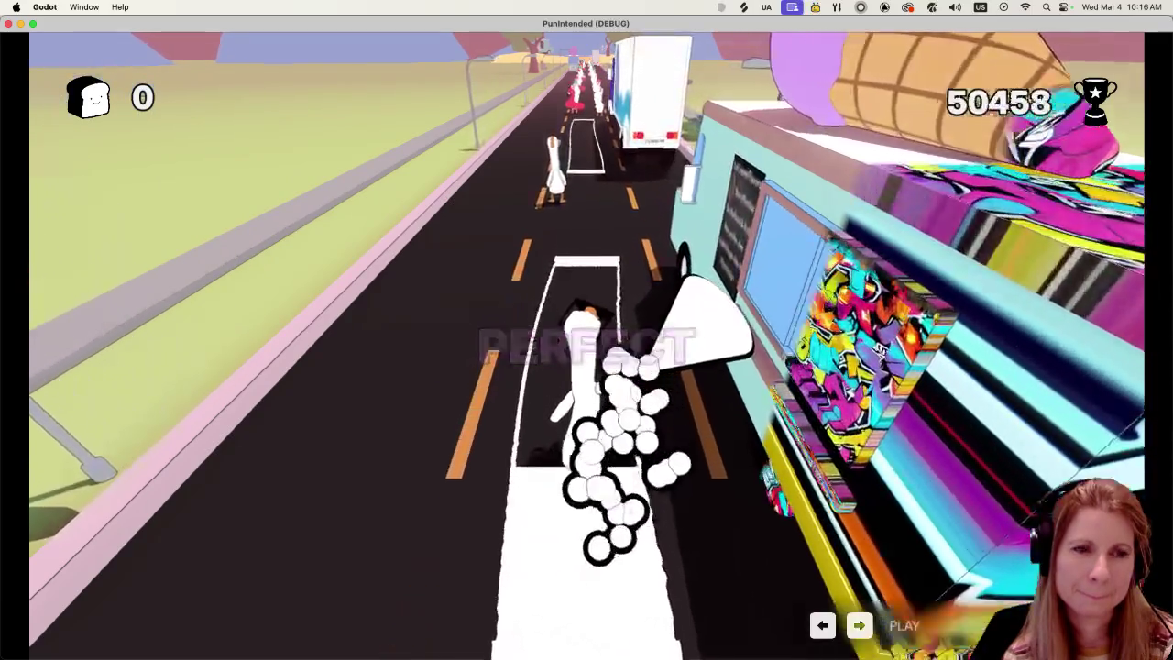
key("space")
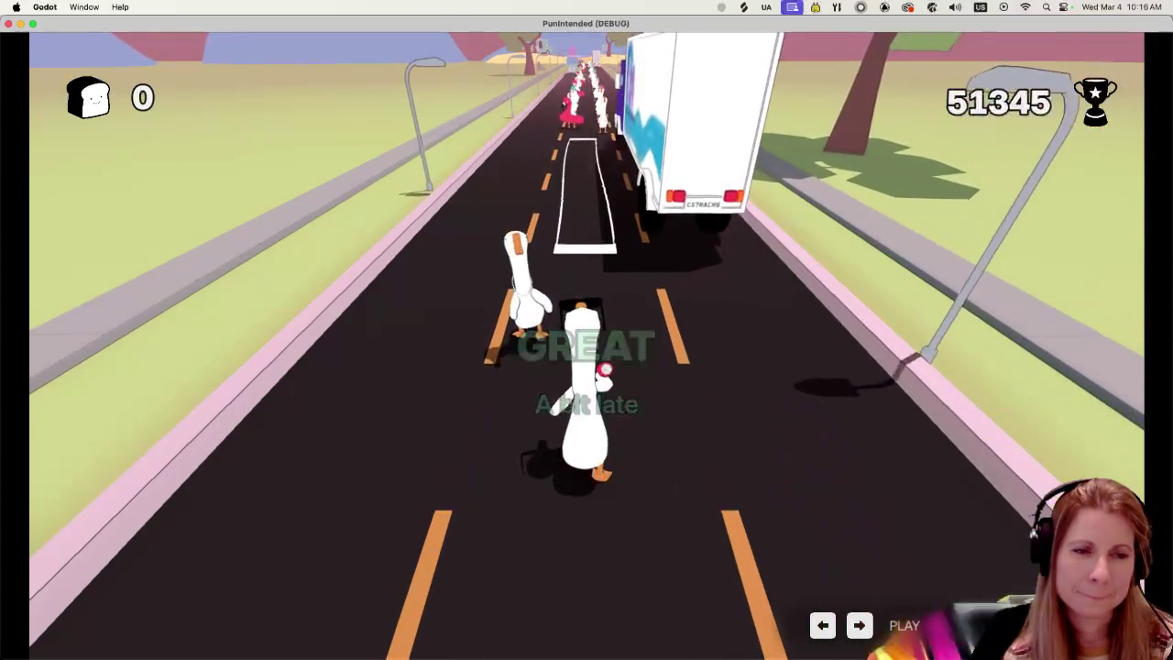
key("space")
key("Right")
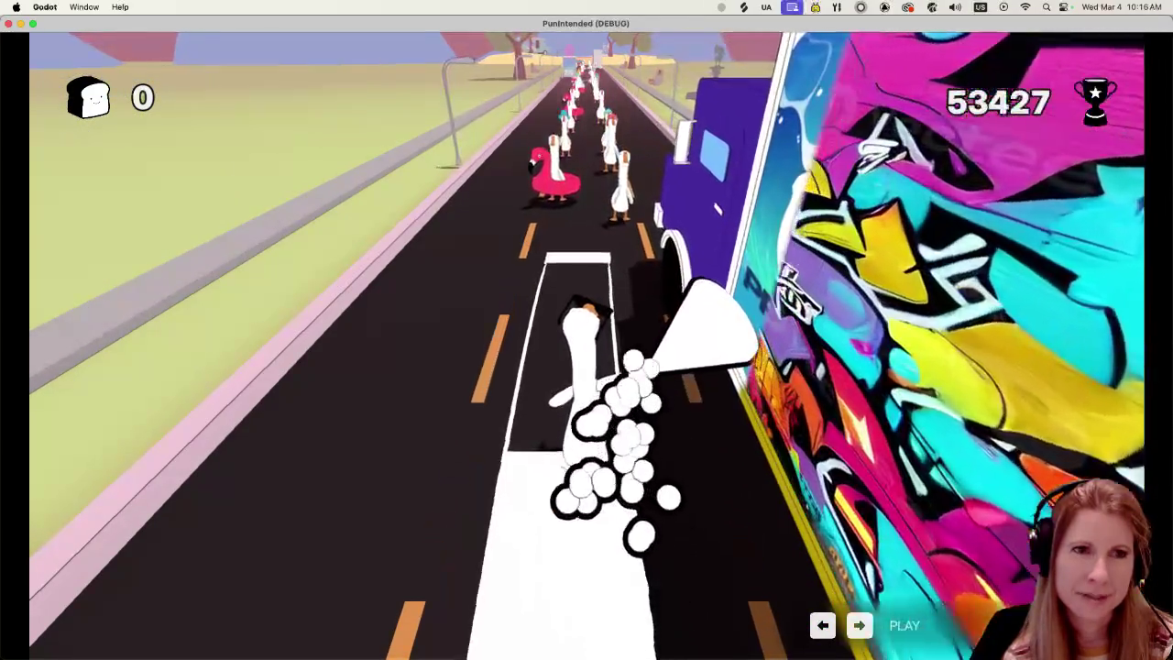
key("space")
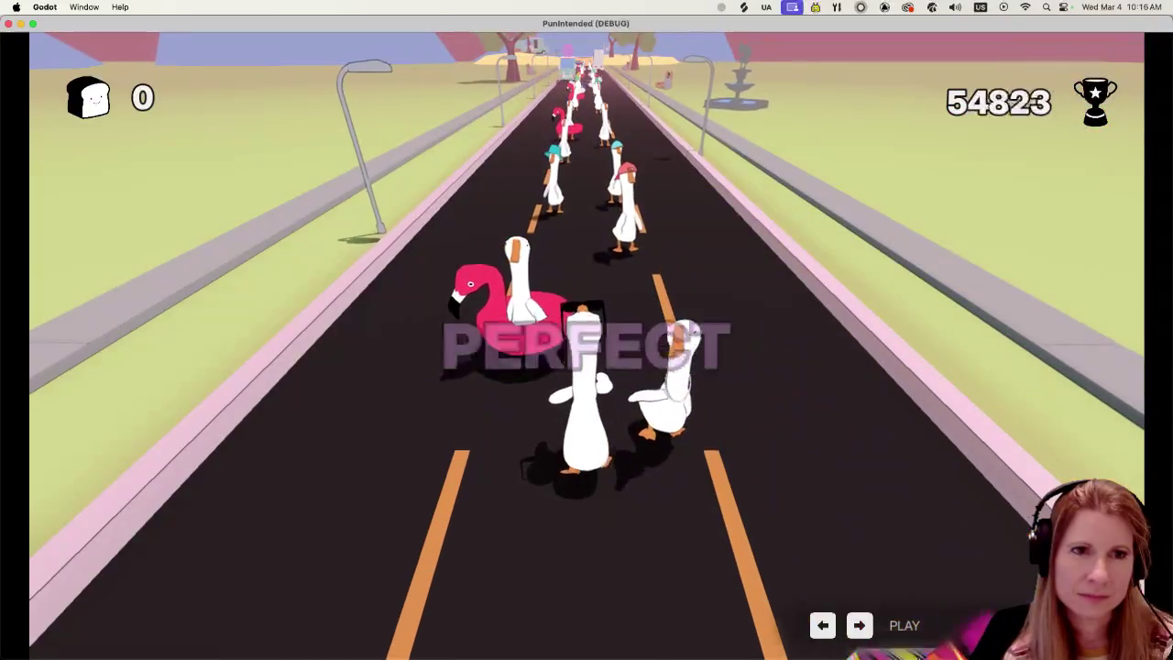
key("space")
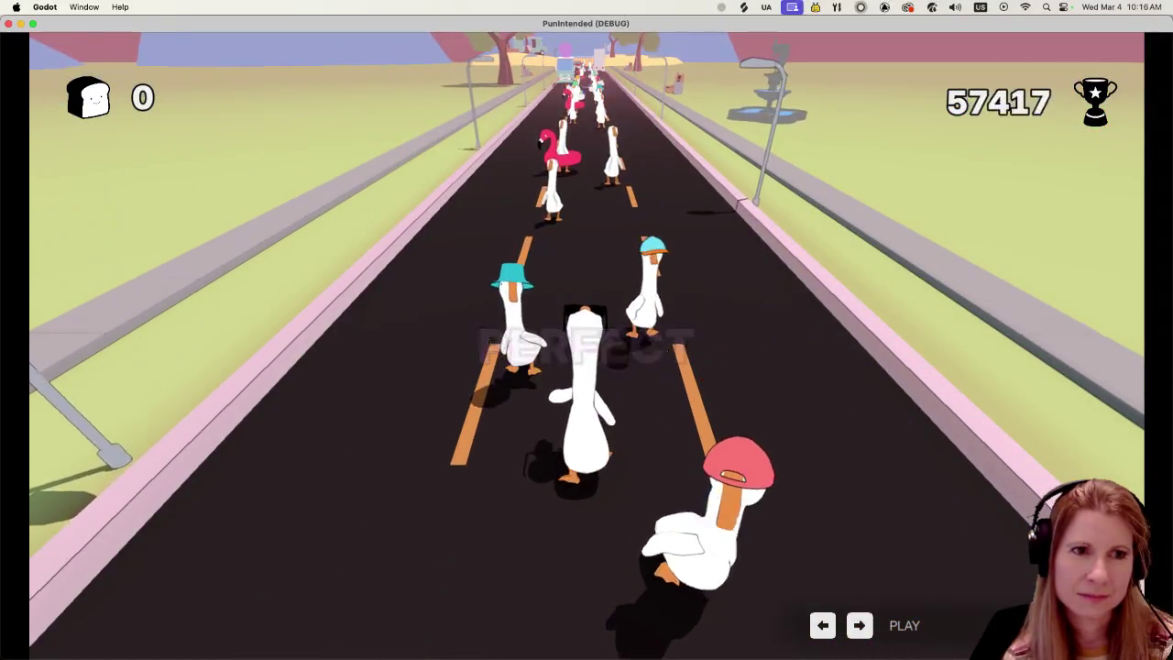
key("space")
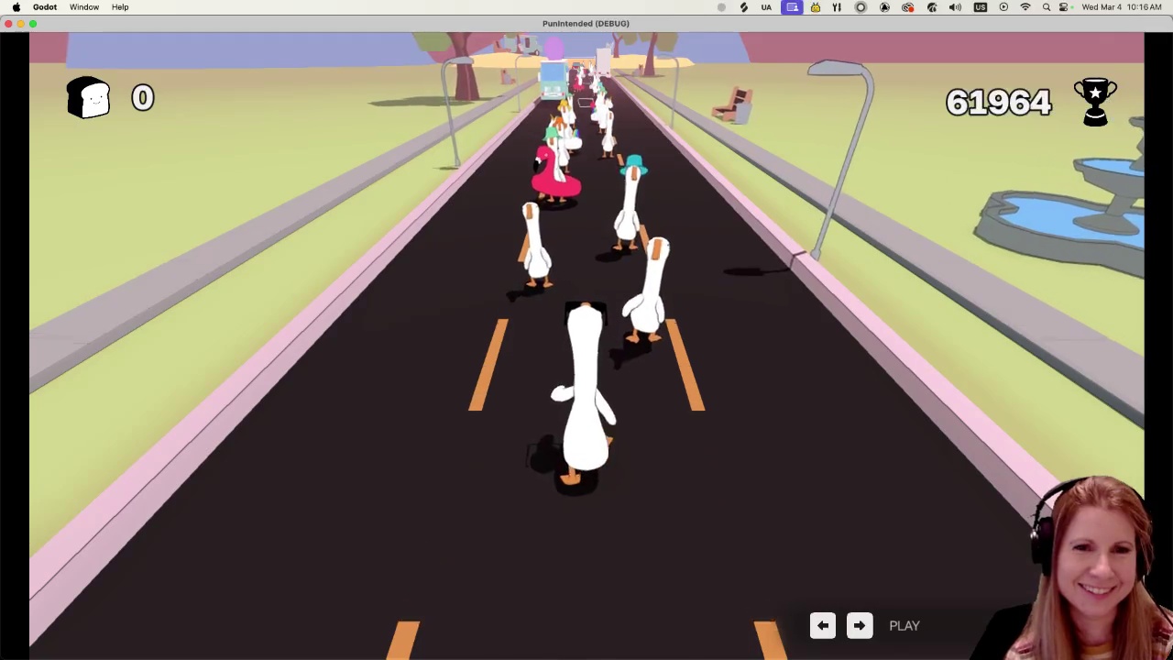
Step: Keep hitting beats and spraying trucks and cars until the level ends at 102,902 points
key("space")
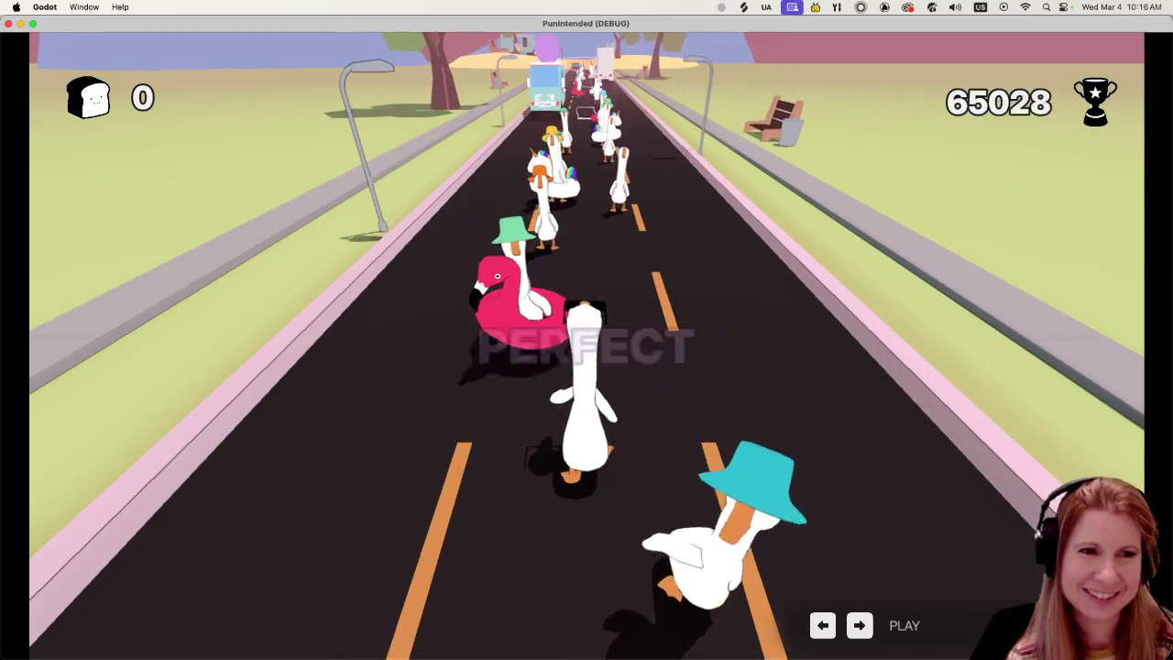
key("space")
key("space")
key("space")
key("space")
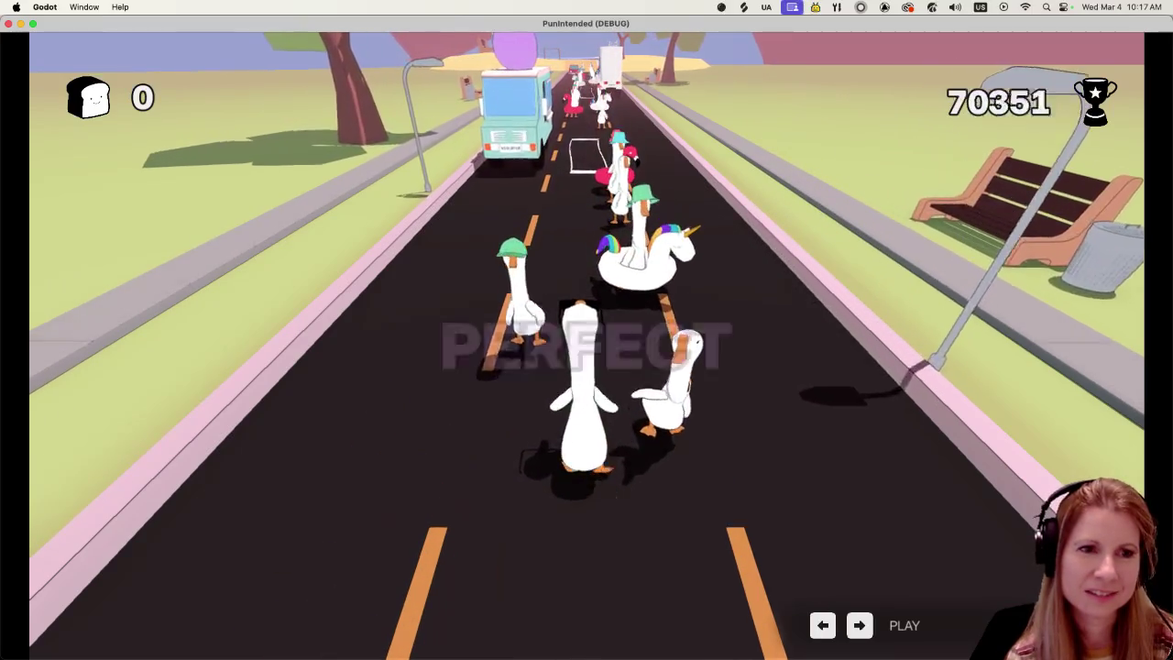
key("space")
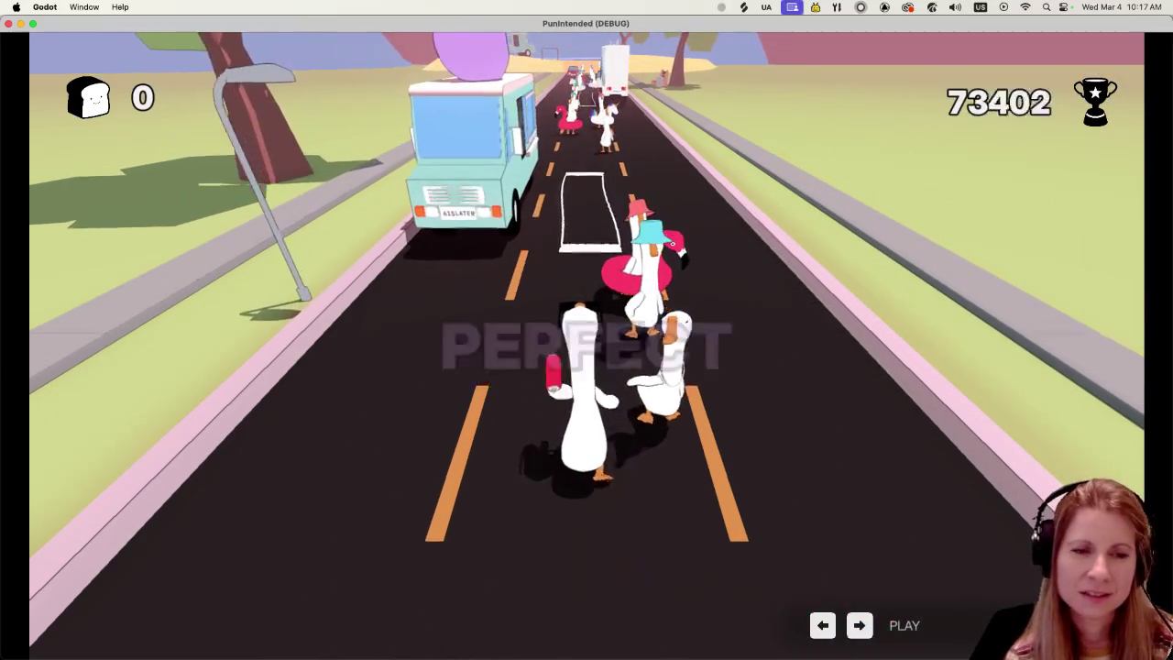
key("space")
key("space")
key("space")
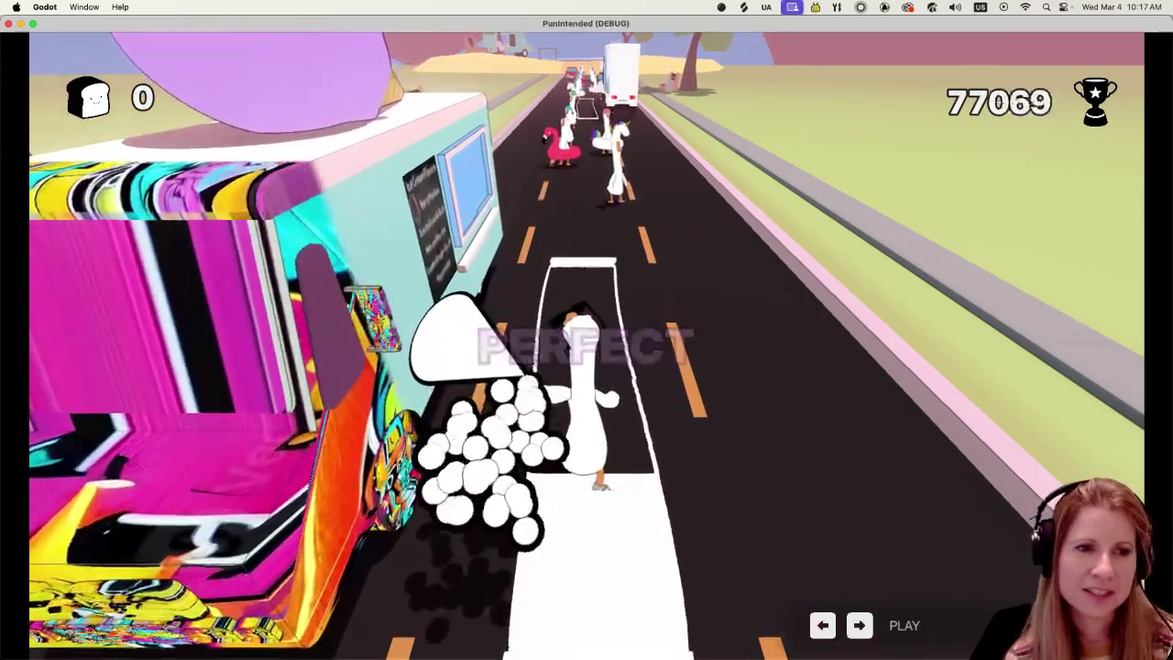
key("space")
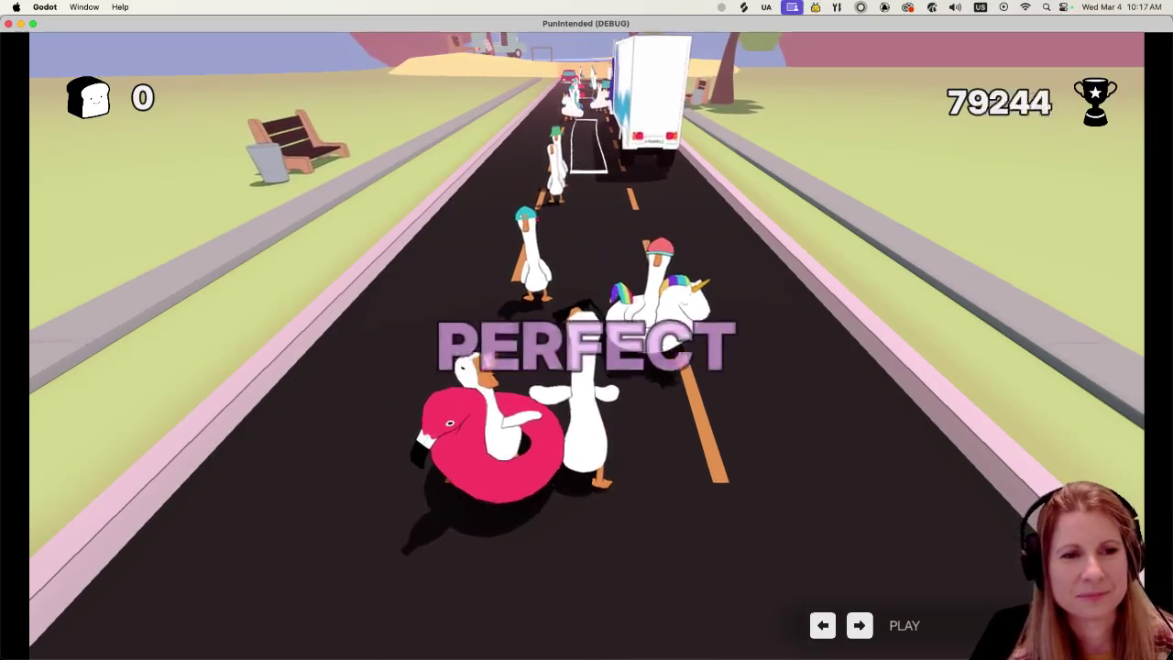
key("space")
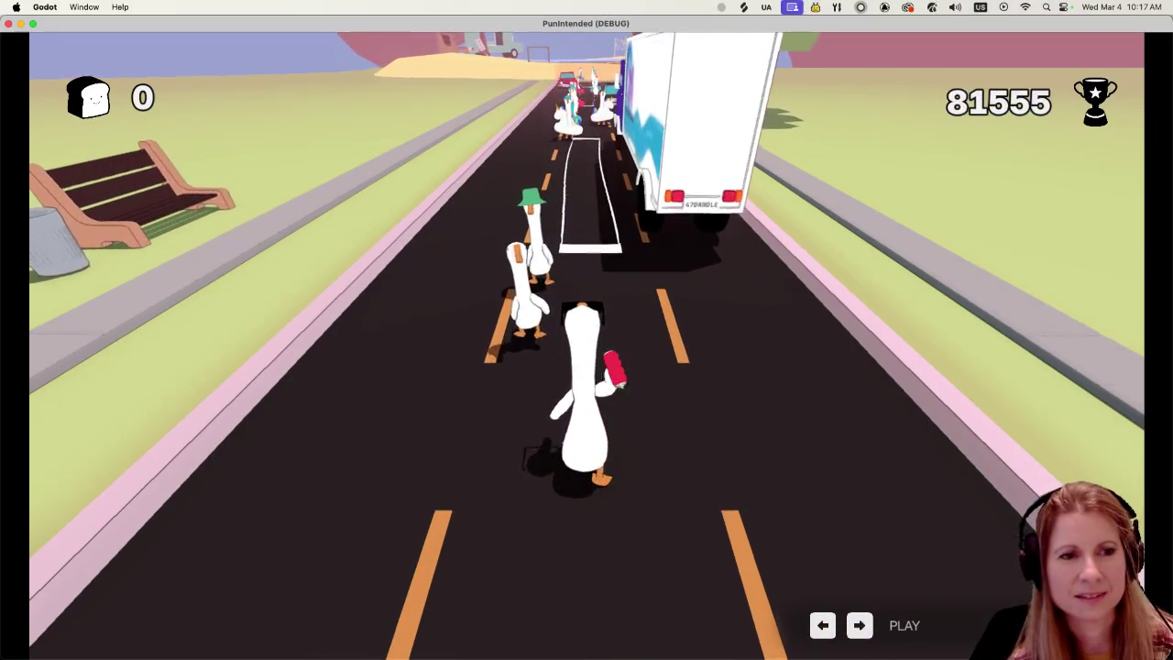
key("space")
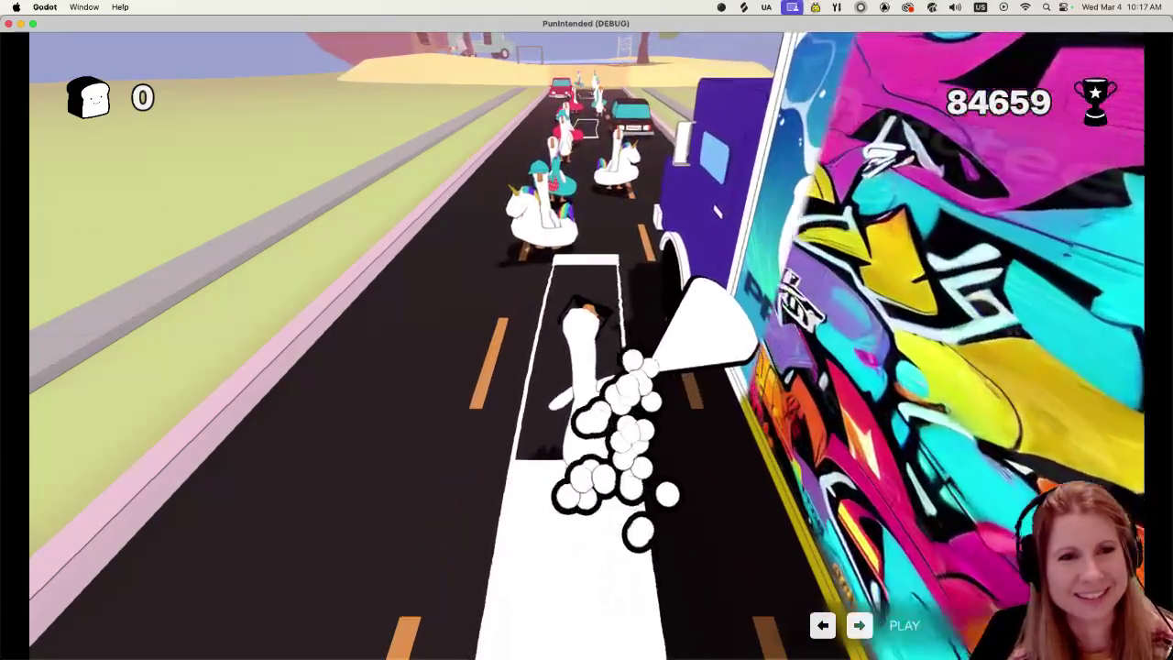
key("space")
key("space")
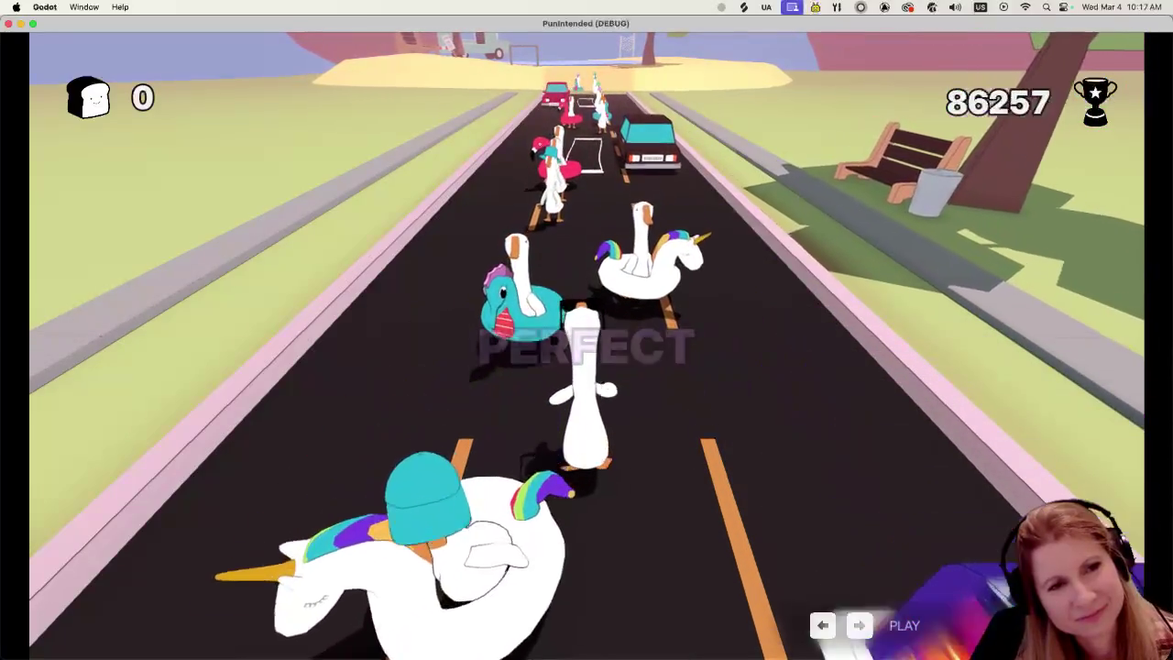
key("space")
key("space")
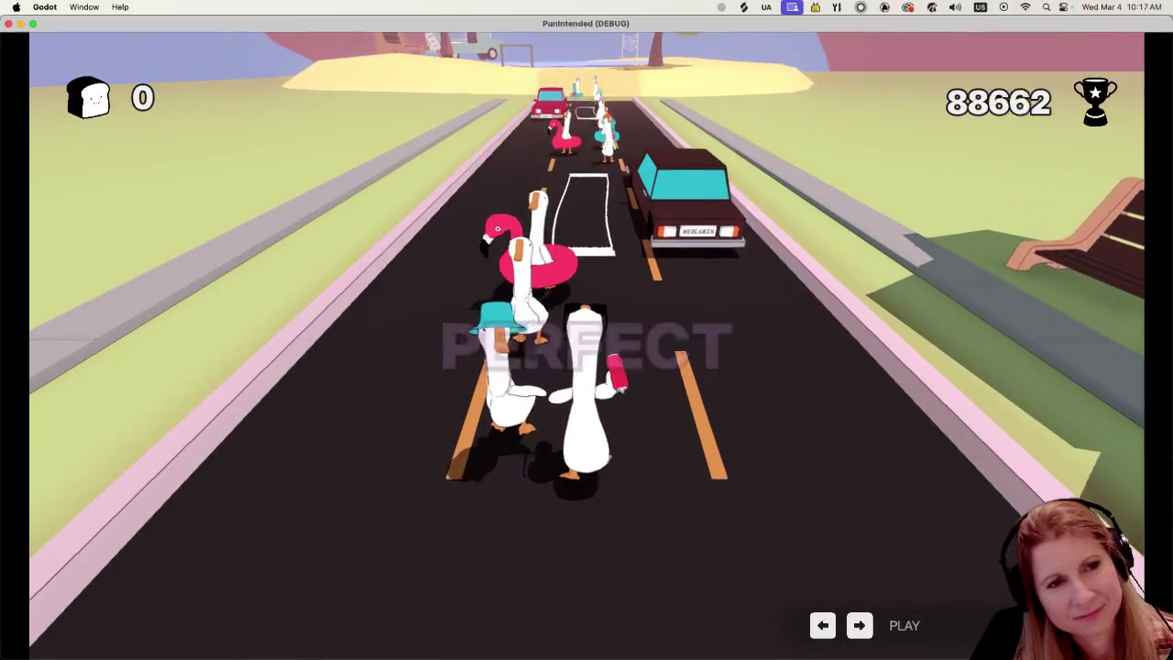
key("space")
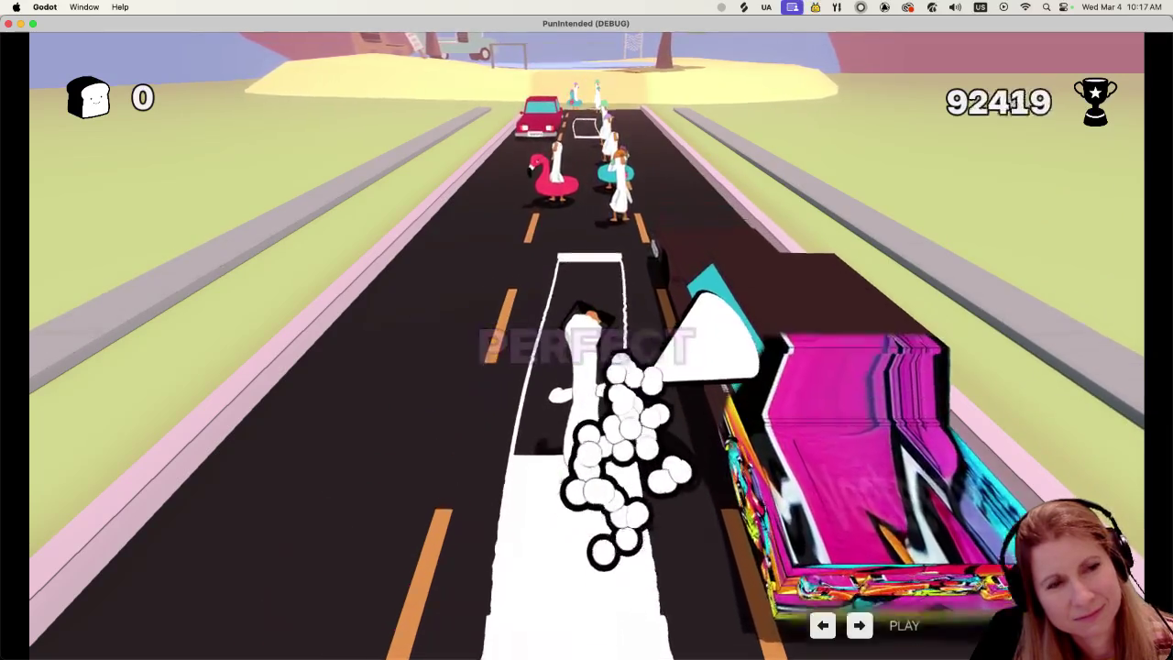
key("space")
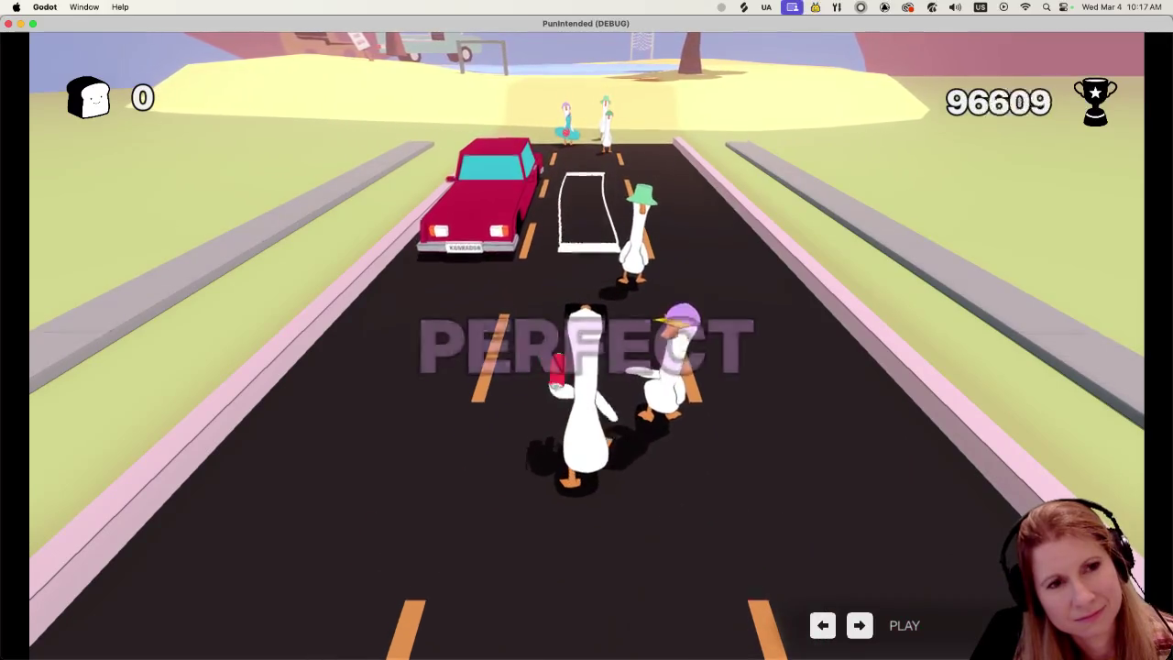
key("space")
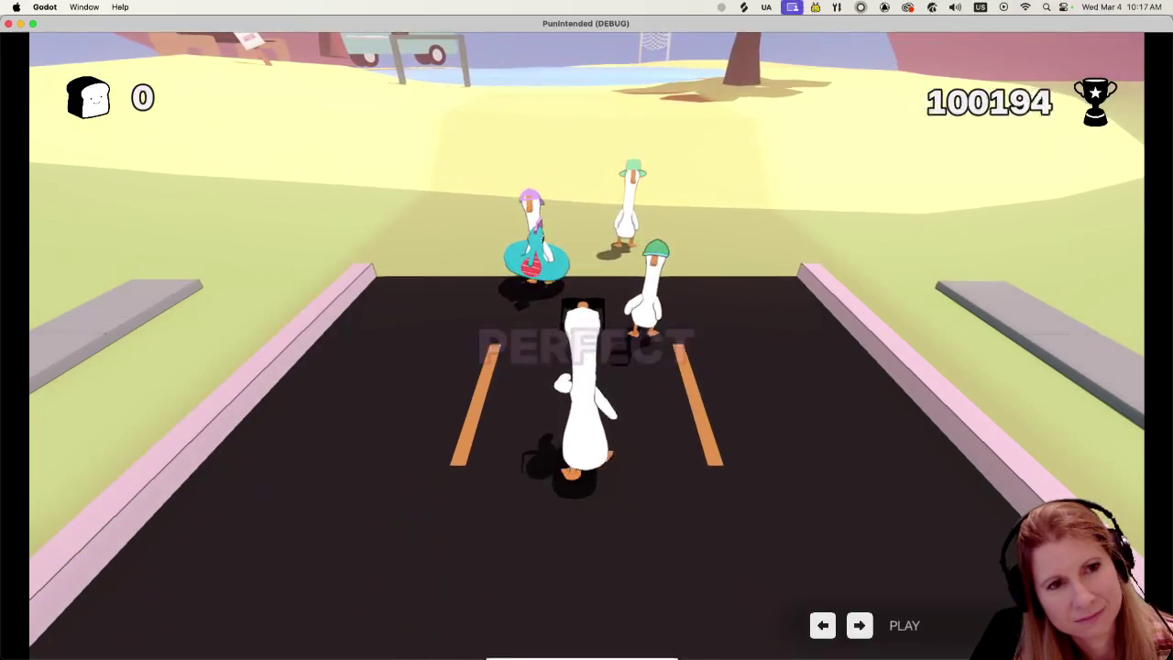
key("space")
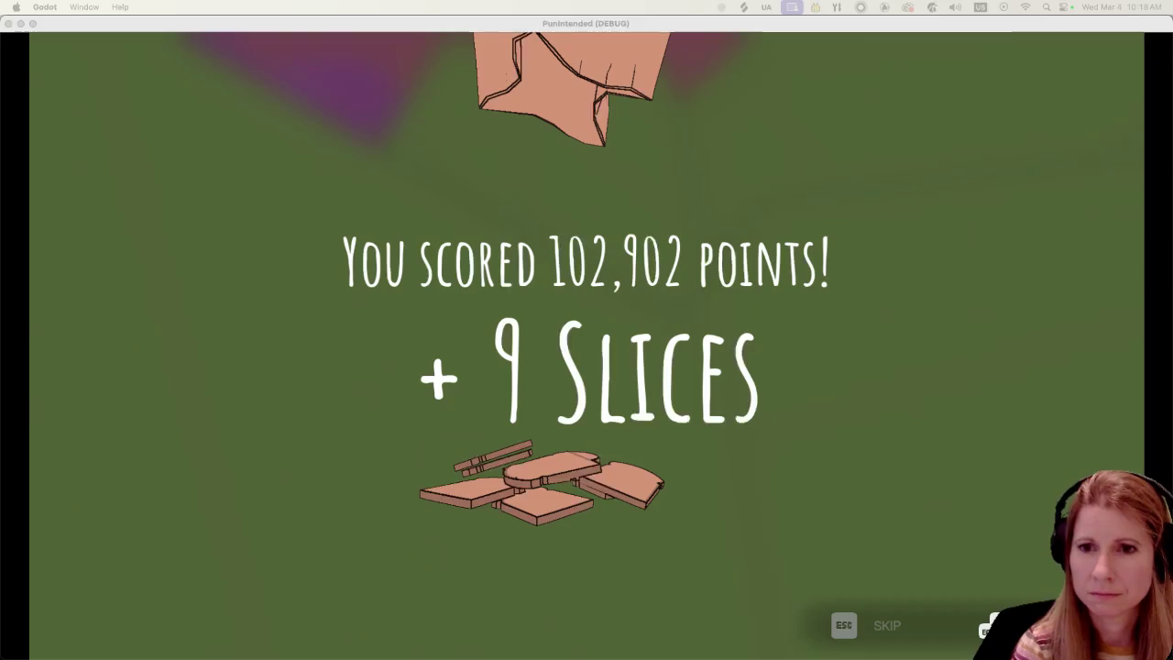
Step: Skip the score screen with Esc and enter the Store from the menu
left_click(311, 30)
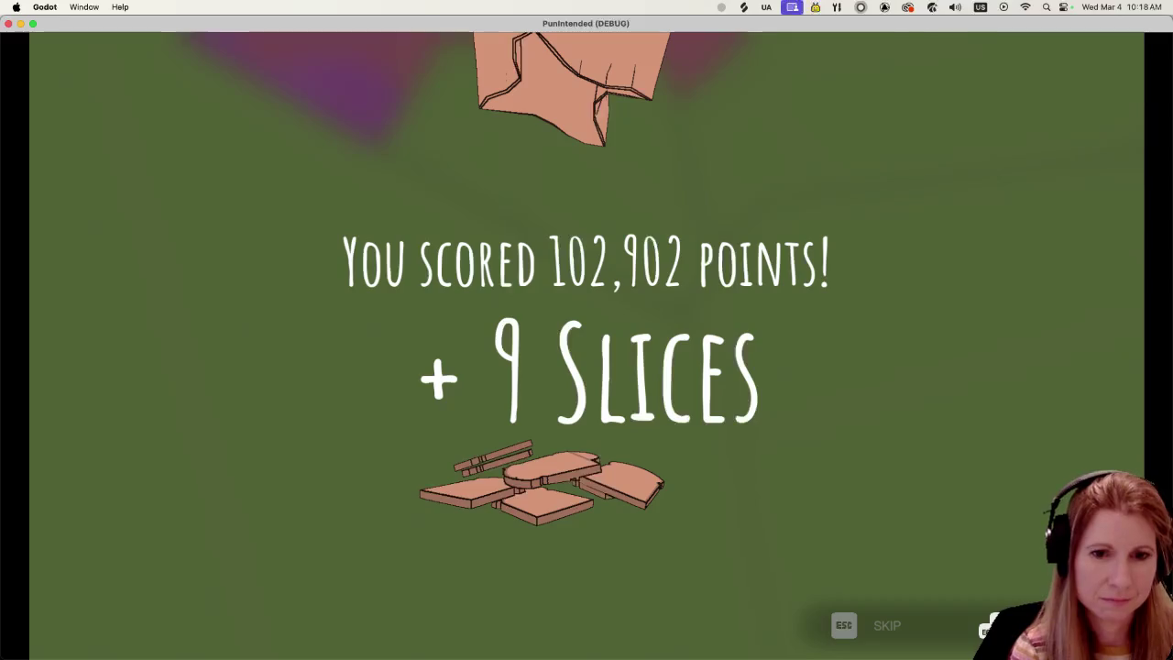
key("Escape")
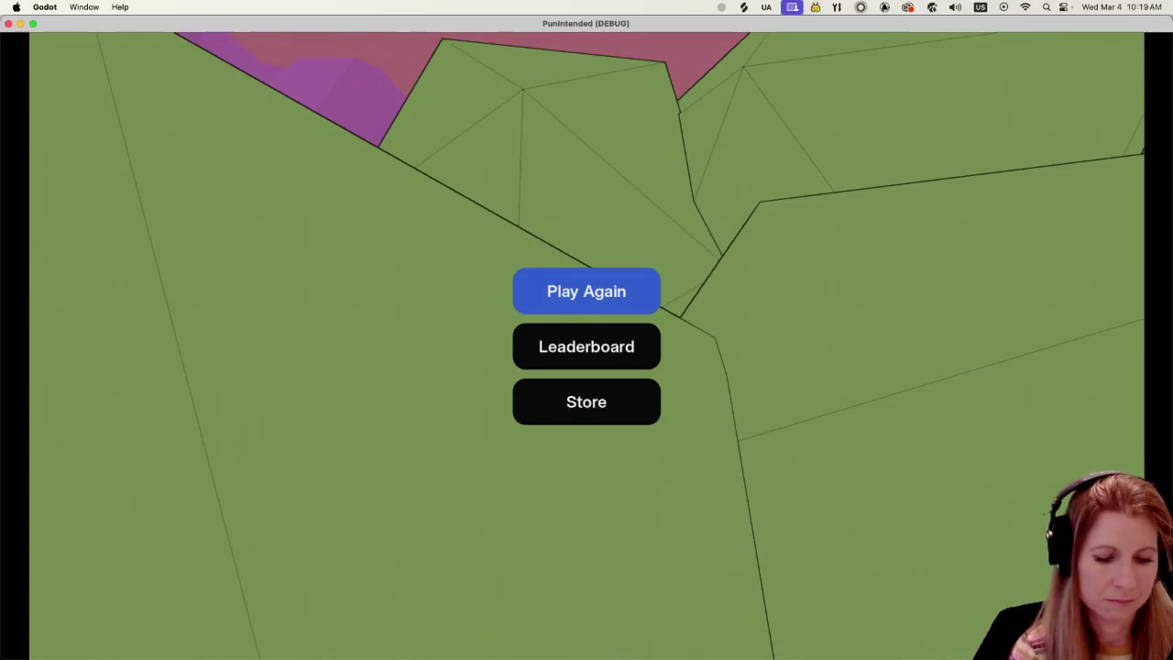
key("Down")
key("Down")
key("Return")
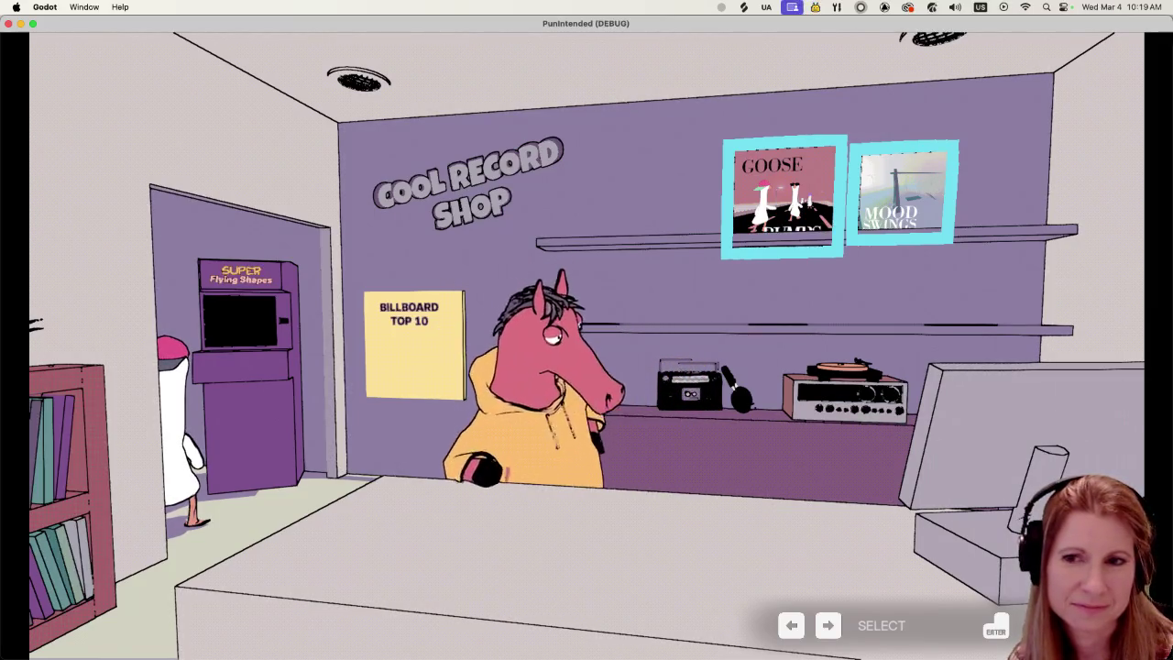
Step: Cycle the record shop selection between the horse, Billboard Top 10 poster and record covers to watch the horse dance
key("Left")
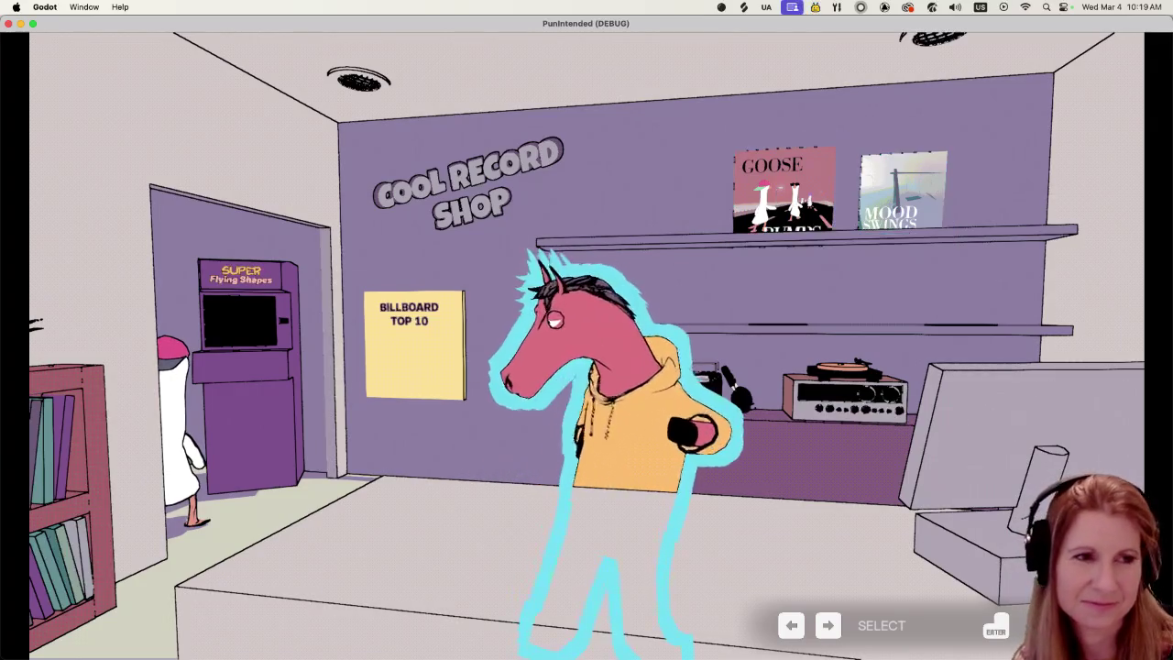
key("Left")
key("Right")
key("Right")
key("Right")
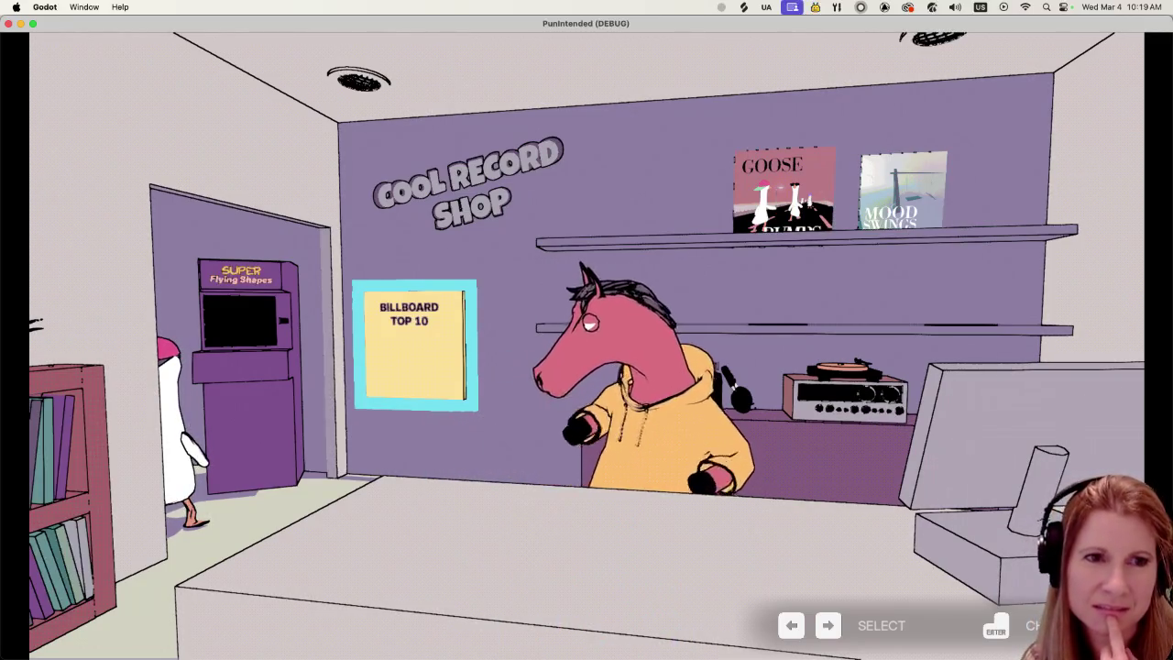
key("Right")
key("Right")
key("Left")
key("Left")
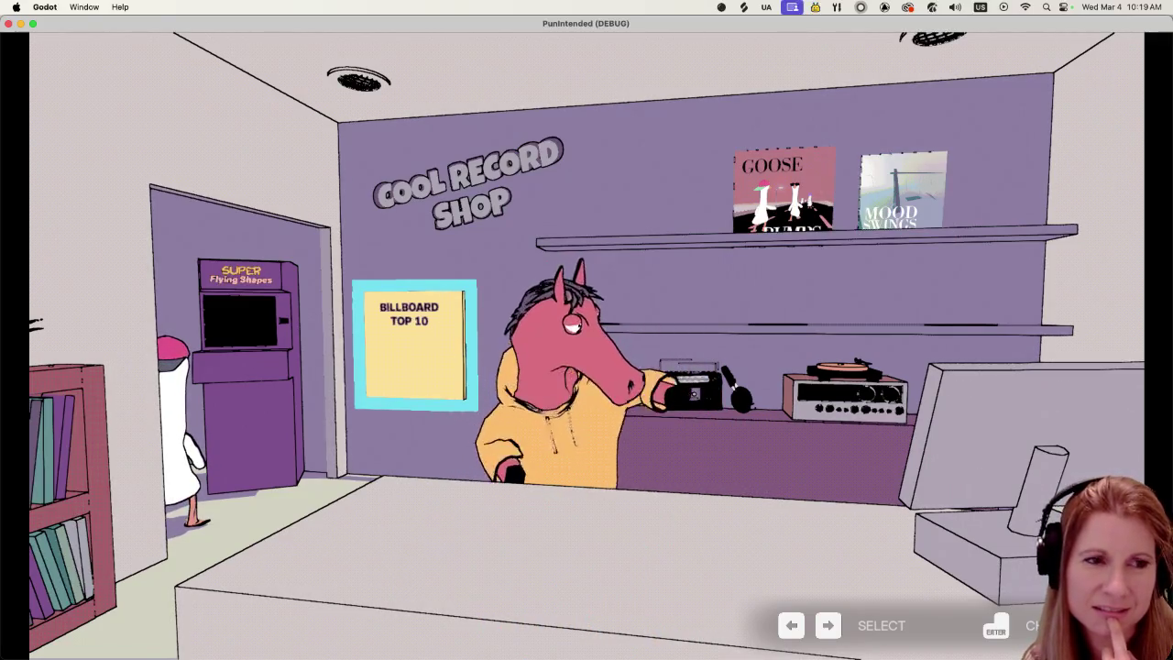
key("Right")
key("Right")
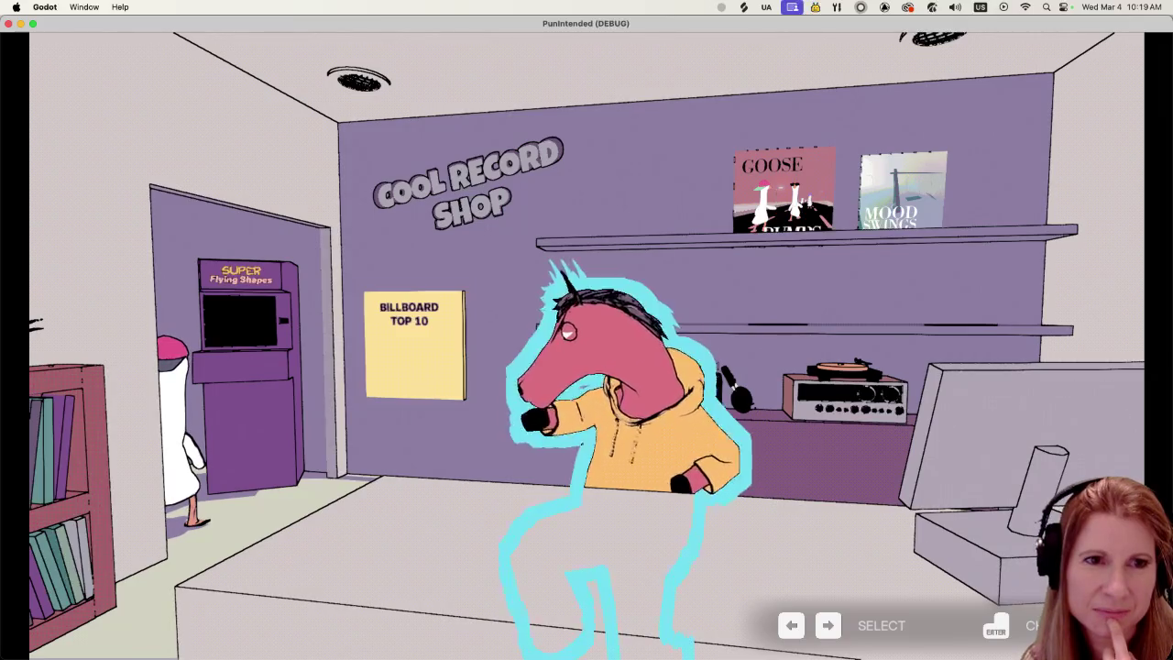
key("Left")
key("Left")
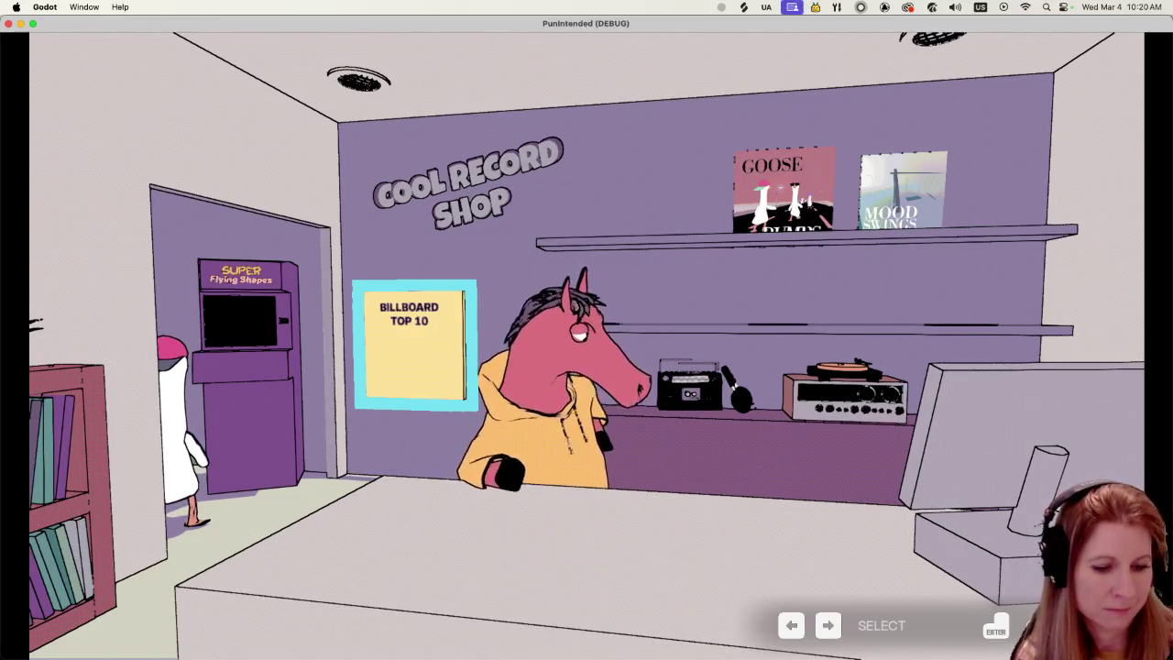
Step: Quit the game and bring up snake_hip_hop.glb's import settings with the Import As choices showing
key("super+q")
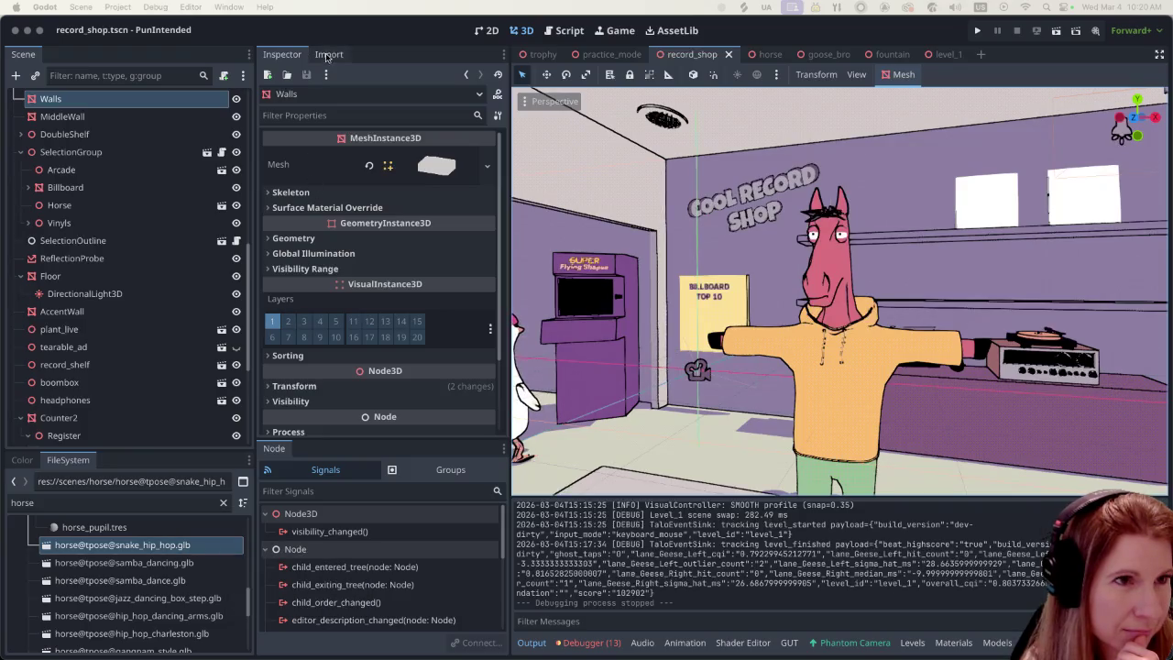
left_click(328, 55)
left_click(308, 117)
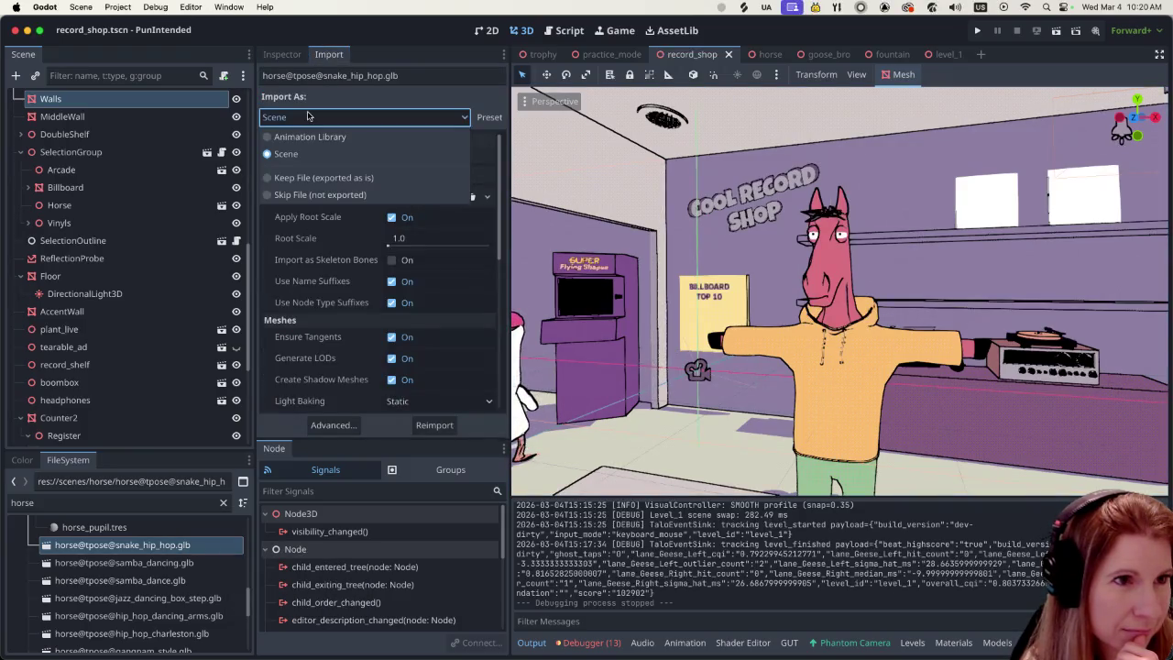
Step: Reimport snake_hip_hop.glb as an Animation Library at 60 FPS, confirming the replacement
left_click(309, 137)
left_click(394, 297)
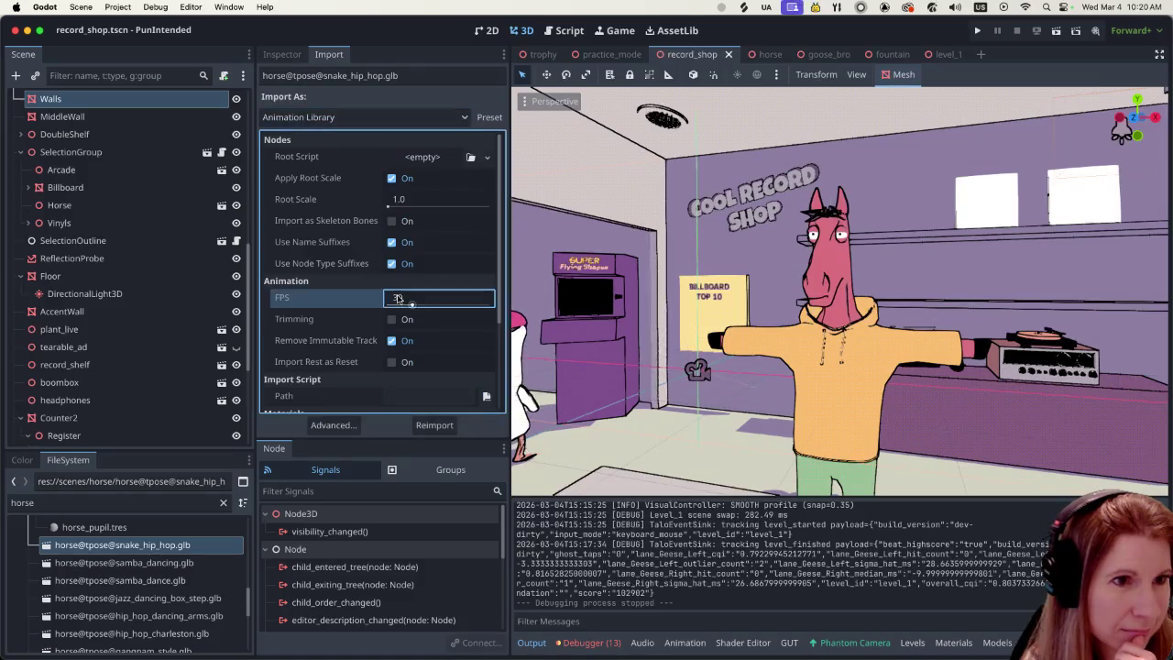
type("60")
key("Return")
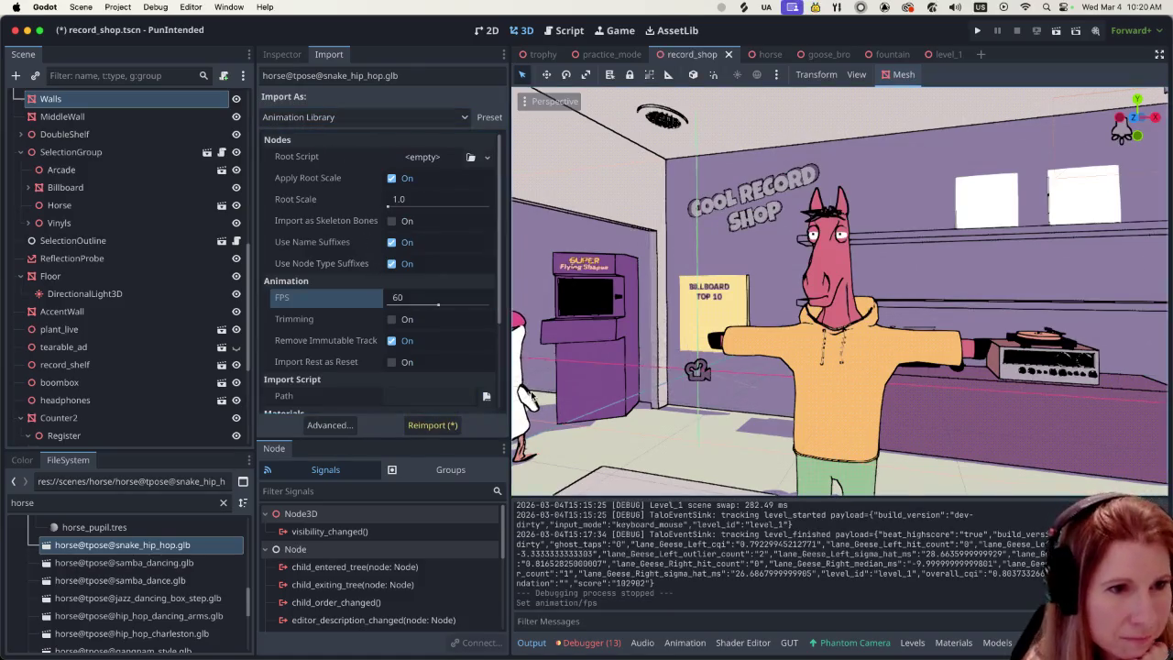
left_click(433, 424)
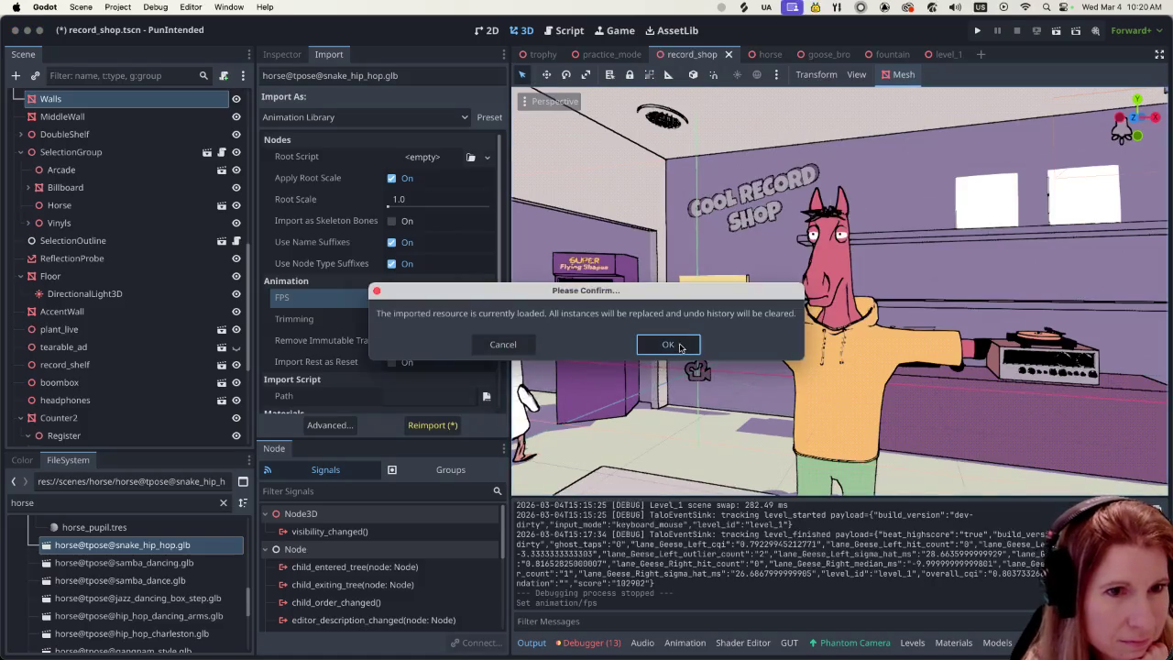
key("Return")
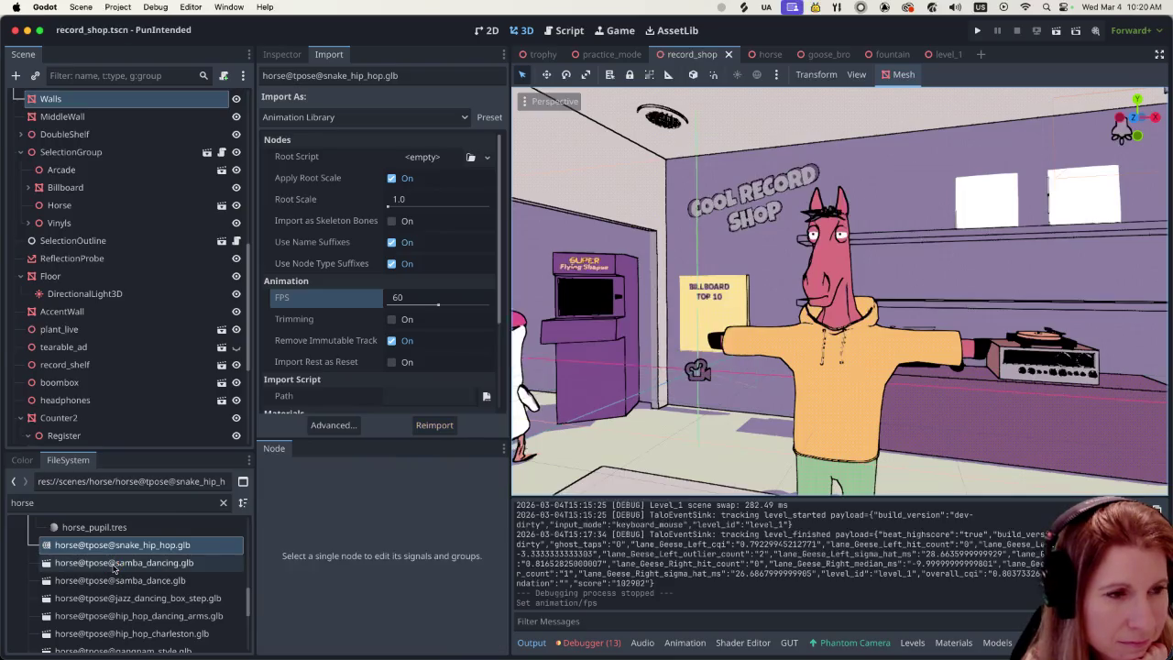
Step: Set samba_dancing.glb to import as an Animation Library and enter 60 FPS
left_click(114, 563)
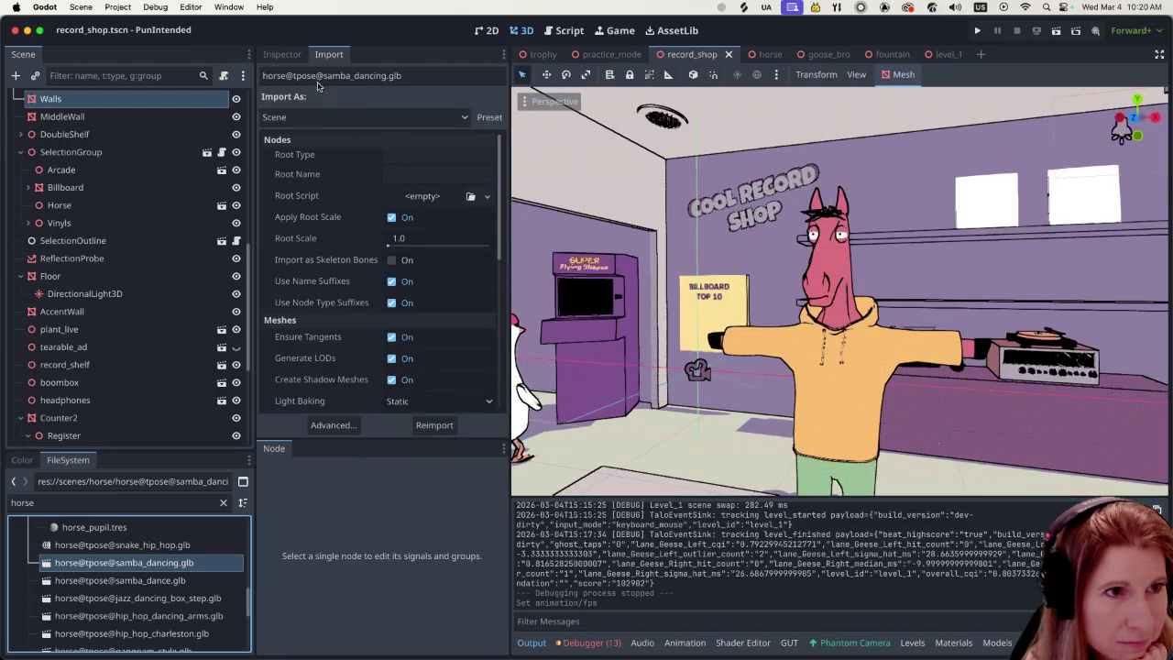
left_click(295, 117)
left_click(288, 137)
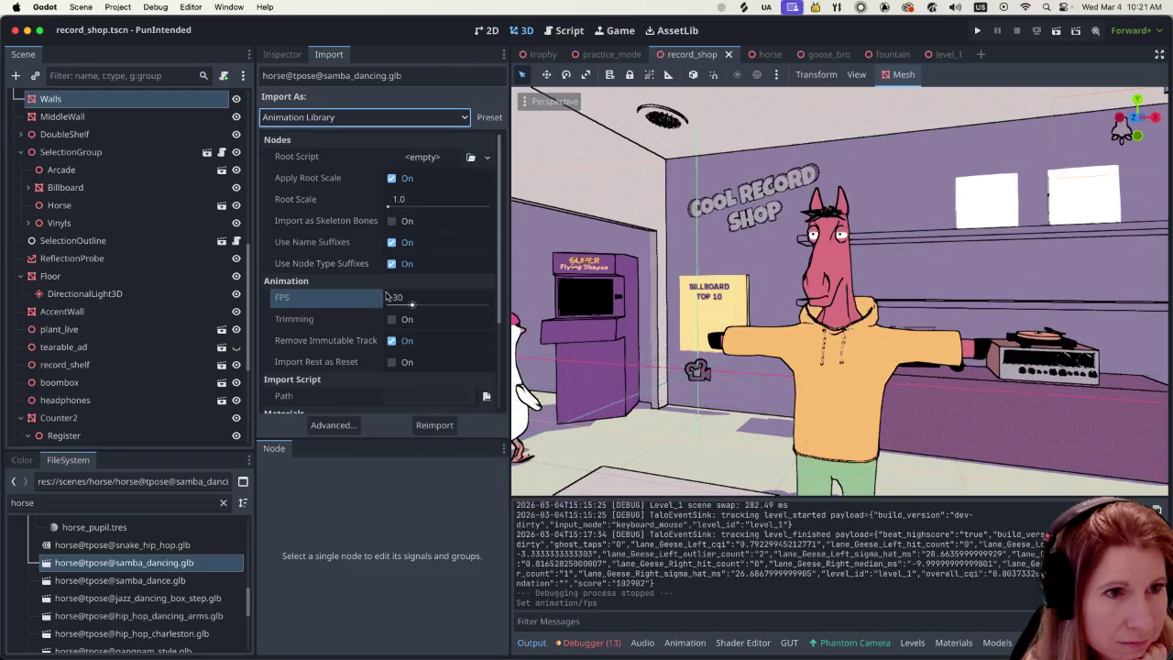
left_click(385, 295)
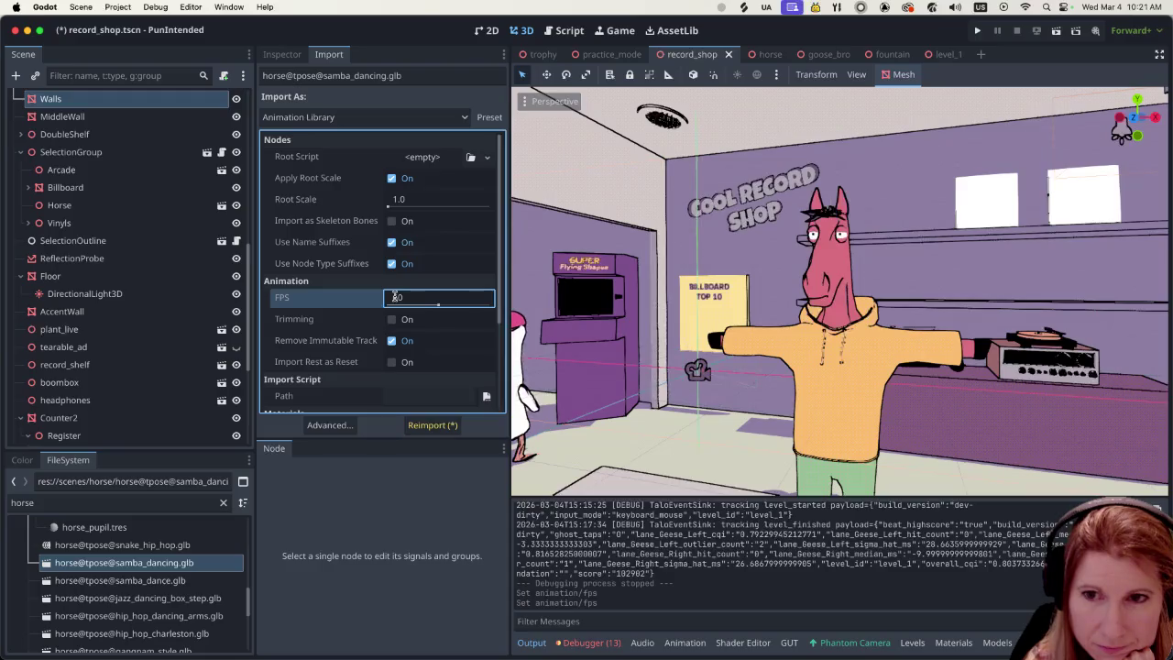
type("60")
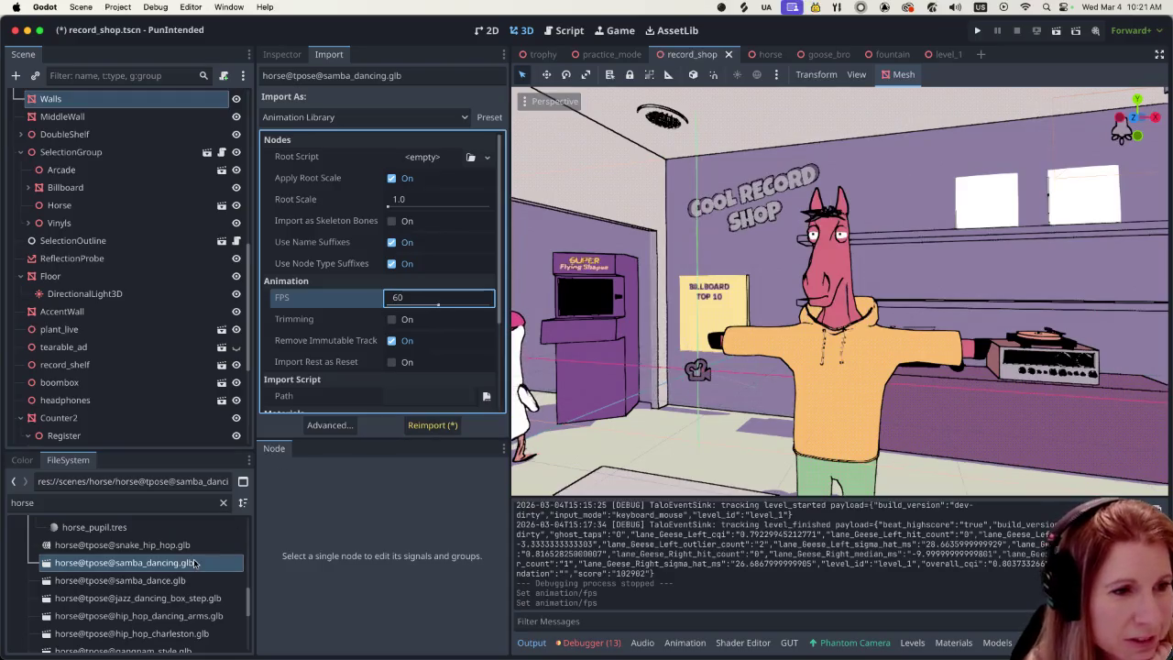
Step: Look through samba_dance.glb's import settings, then go back to samba_dancing.glb
left_click(162, 587)
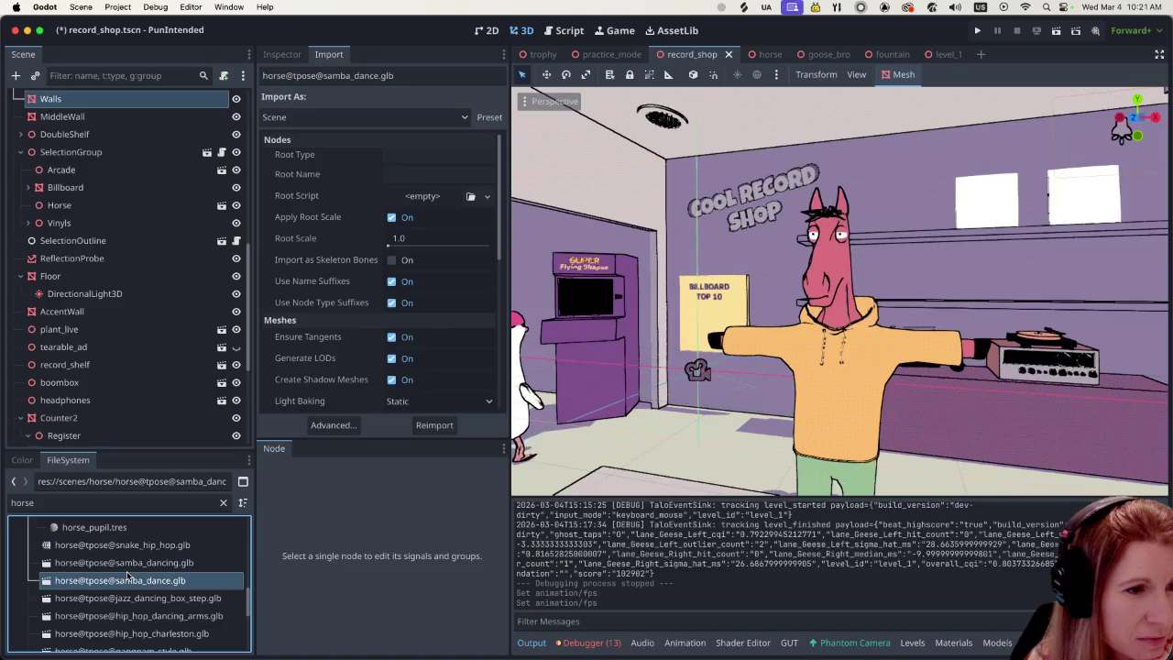
scroll(192, 562, "up", 1)
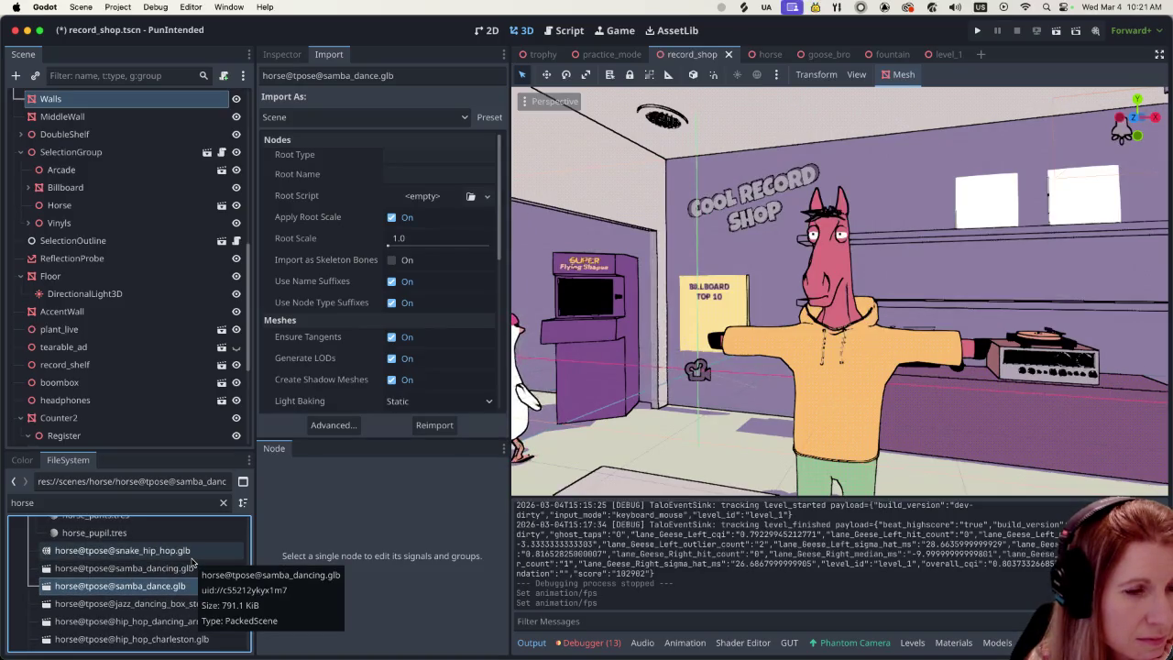
scroll(192, 561, "down", 4)
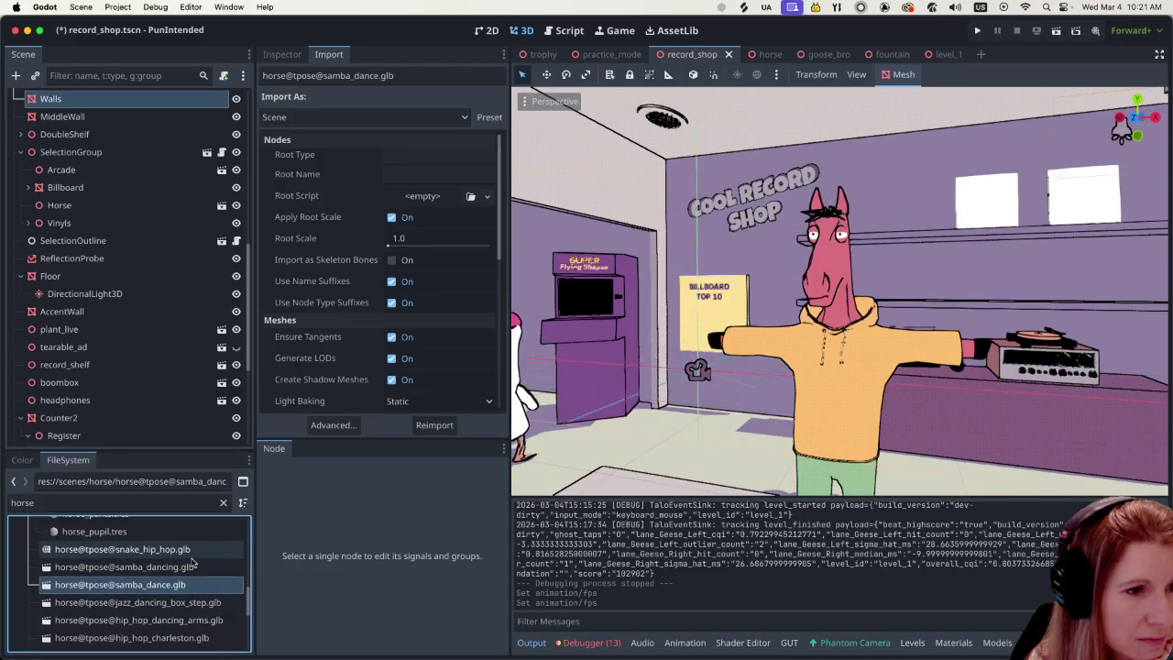
scroll(191, 563, "down", 7)
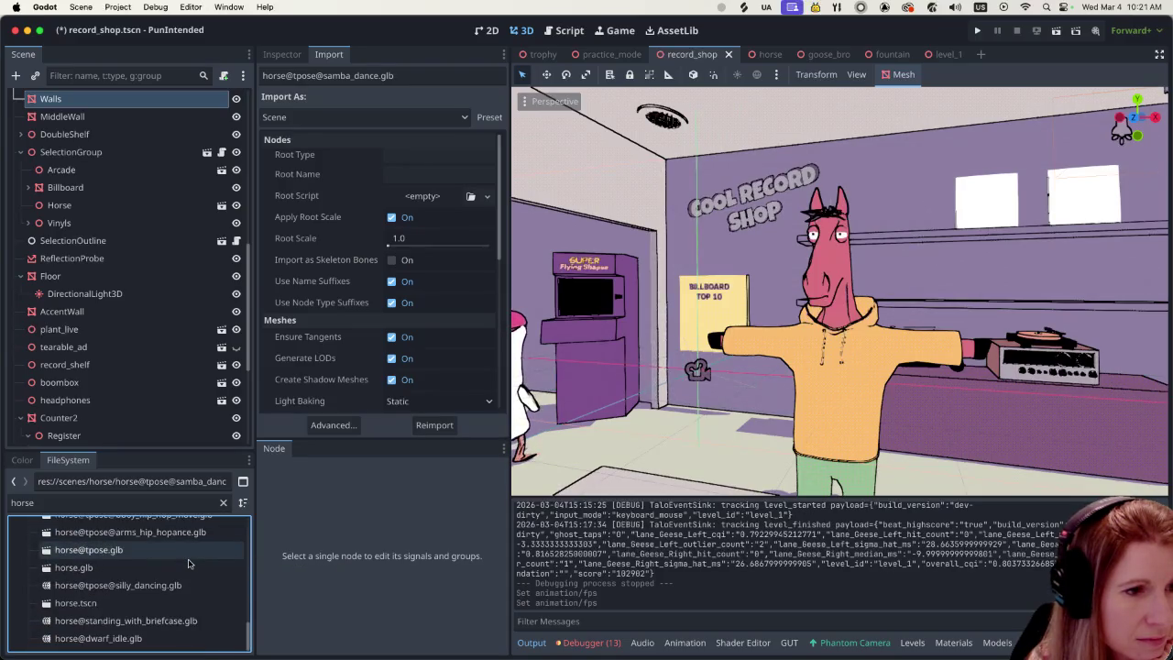
scroll(177, 607, "up", 5)
scroll(177, 605, "down", 5)
scroll(179, 597, "up", 7)
scroll(180, 594, "down", 8)
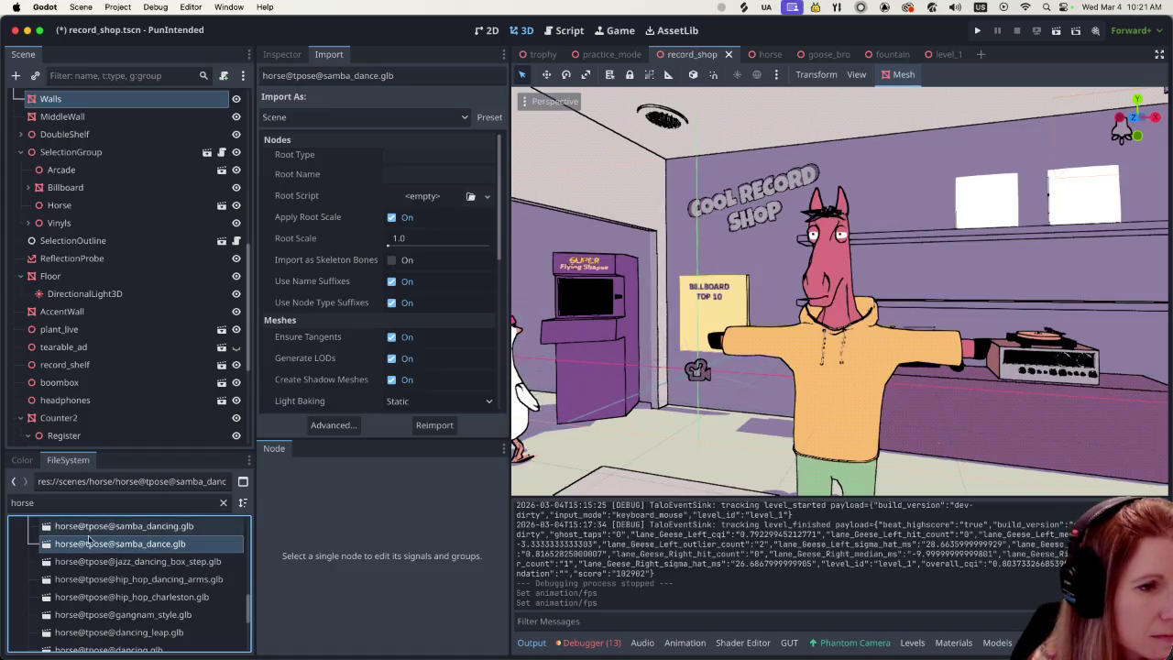
scroll(90, 536, "up", 1)
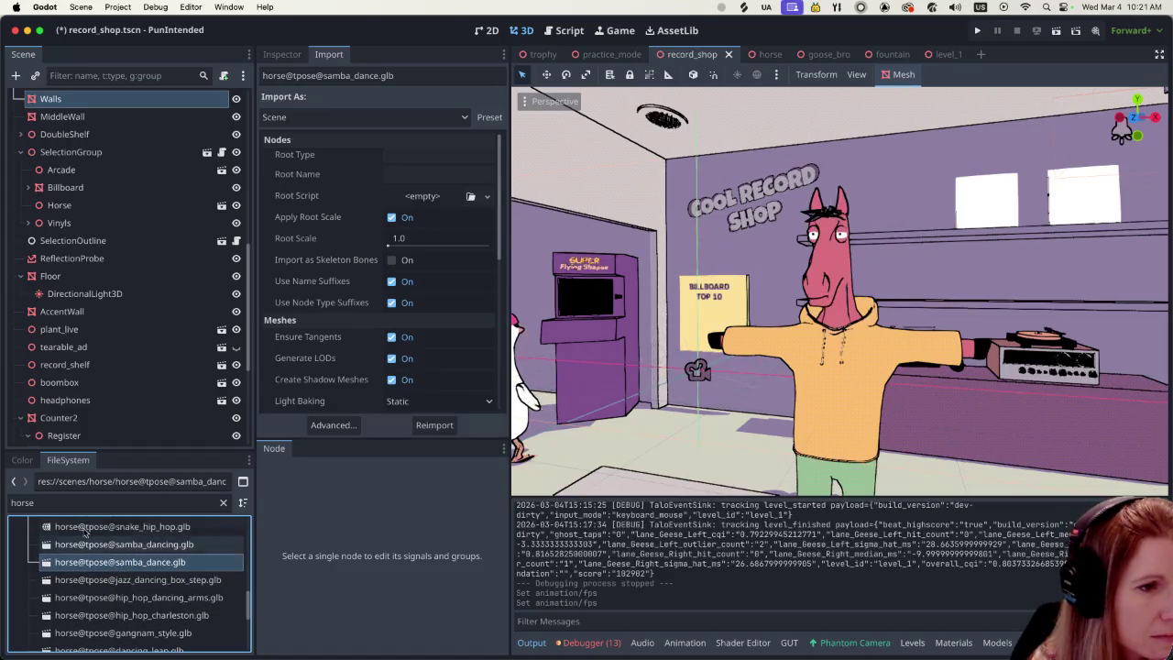
left_click(92, 544)
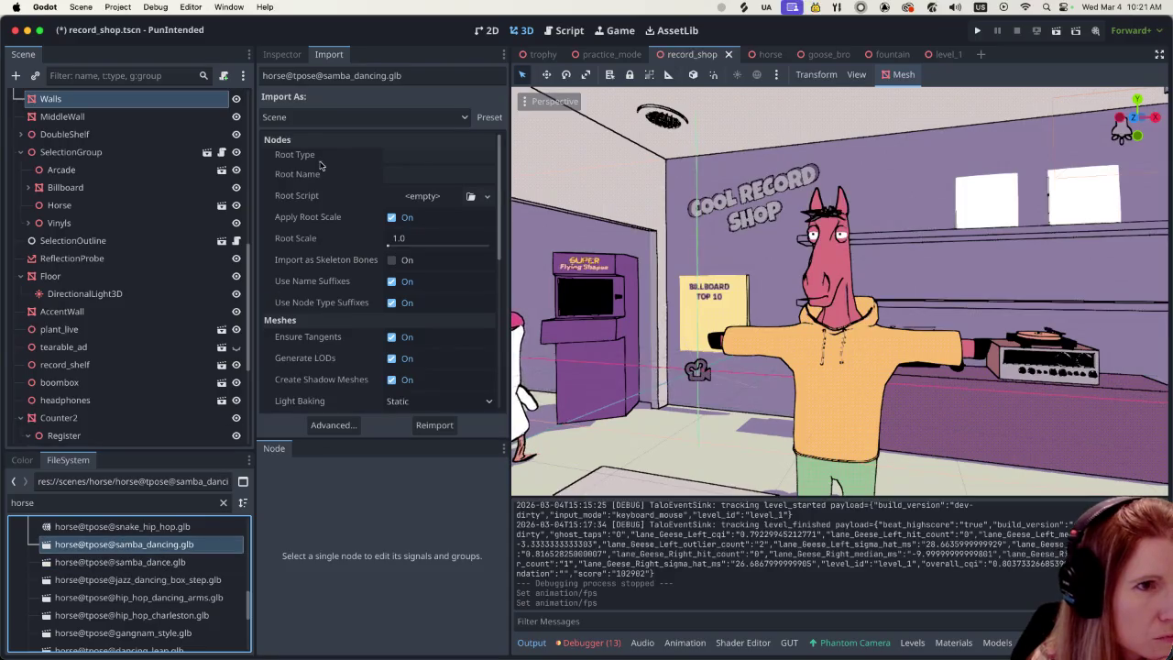
Step: Reimport samba_dancing.glb as an Animation Library at 60 FPS, confirming the replacement
left_click(302, 117)
left_click(304, 136)
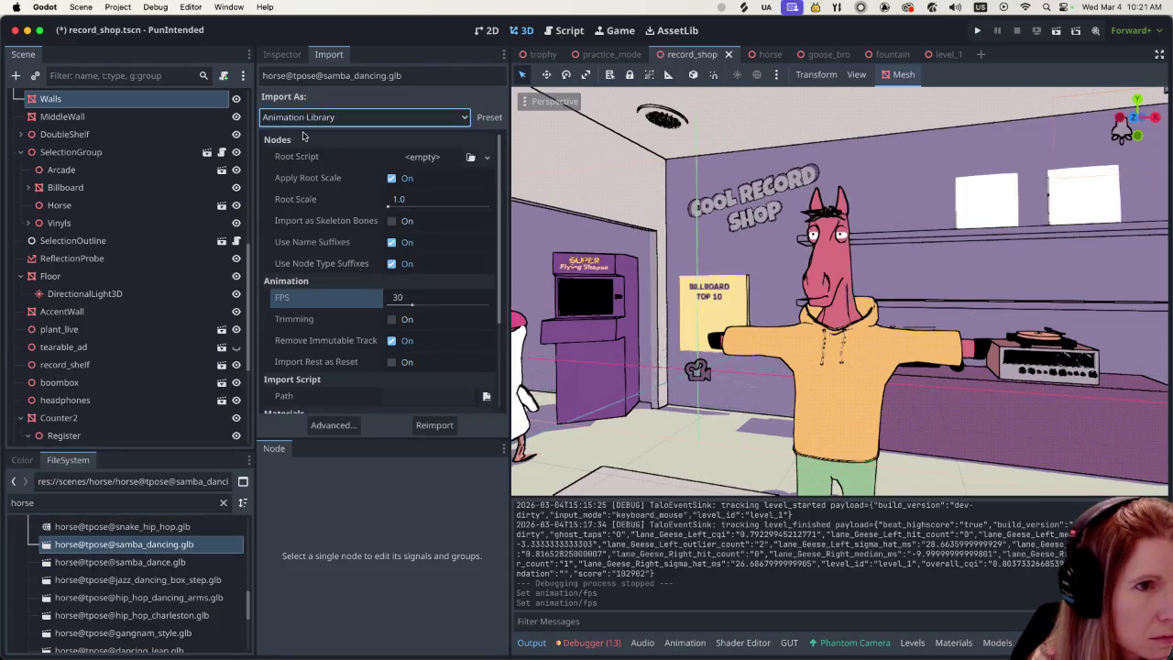
left_click(396, 296)
type("60")
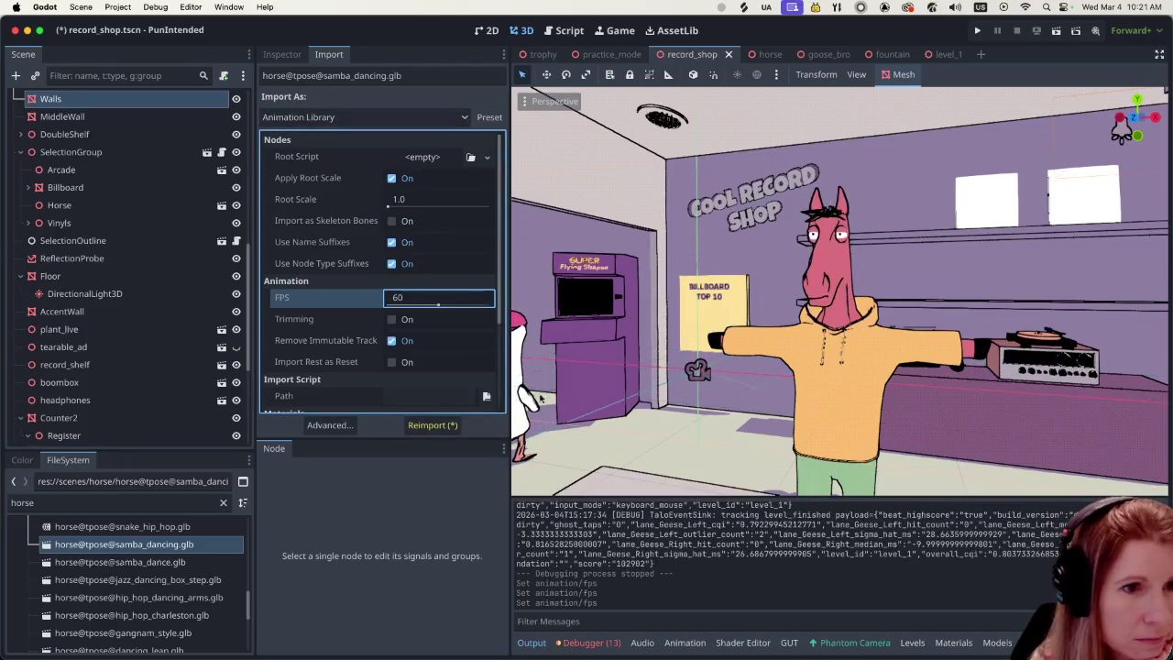
left_click(433, 424)
left_click(668, 345)
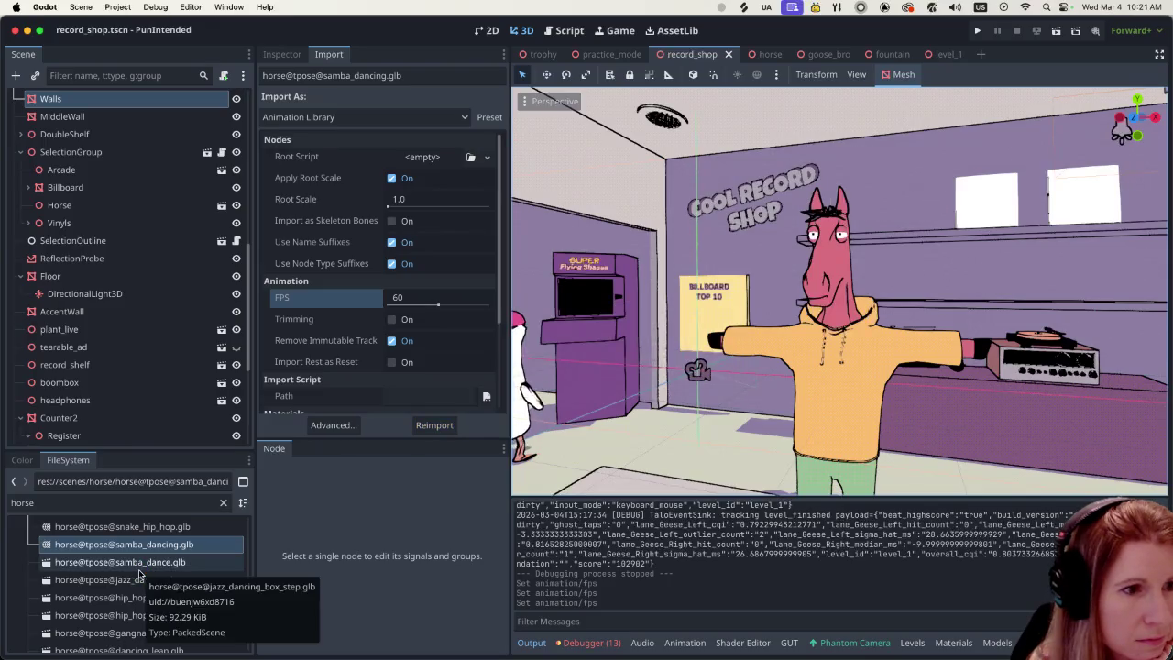
Step: Reimport samba_dance.glb as an Animation Library at 60 FPS, then open the Editor menu
left_click(151, 575)
left_click(138, 561)
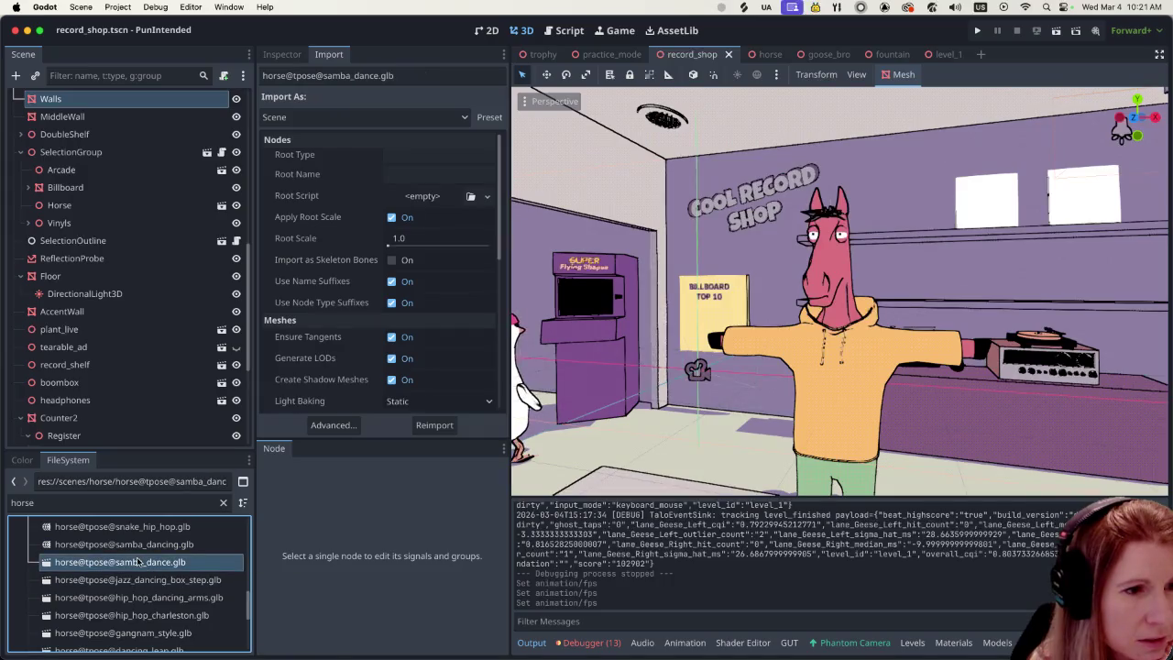
scroll(145, 573, "down", 1)
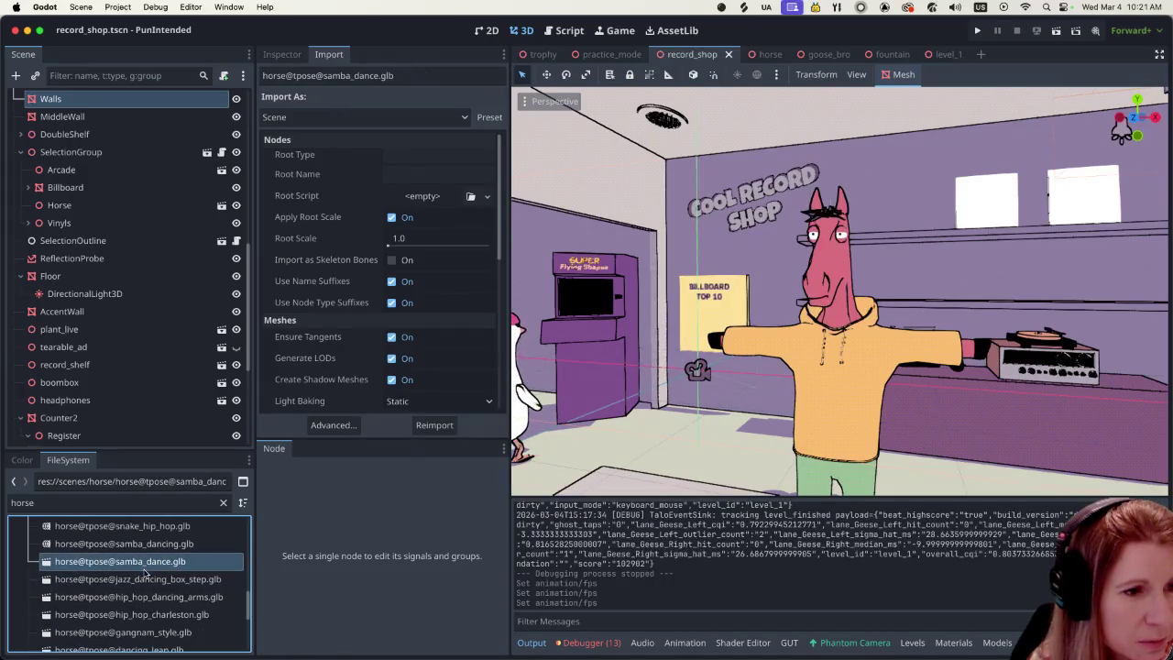
scroll(142, 577, "down", 2)
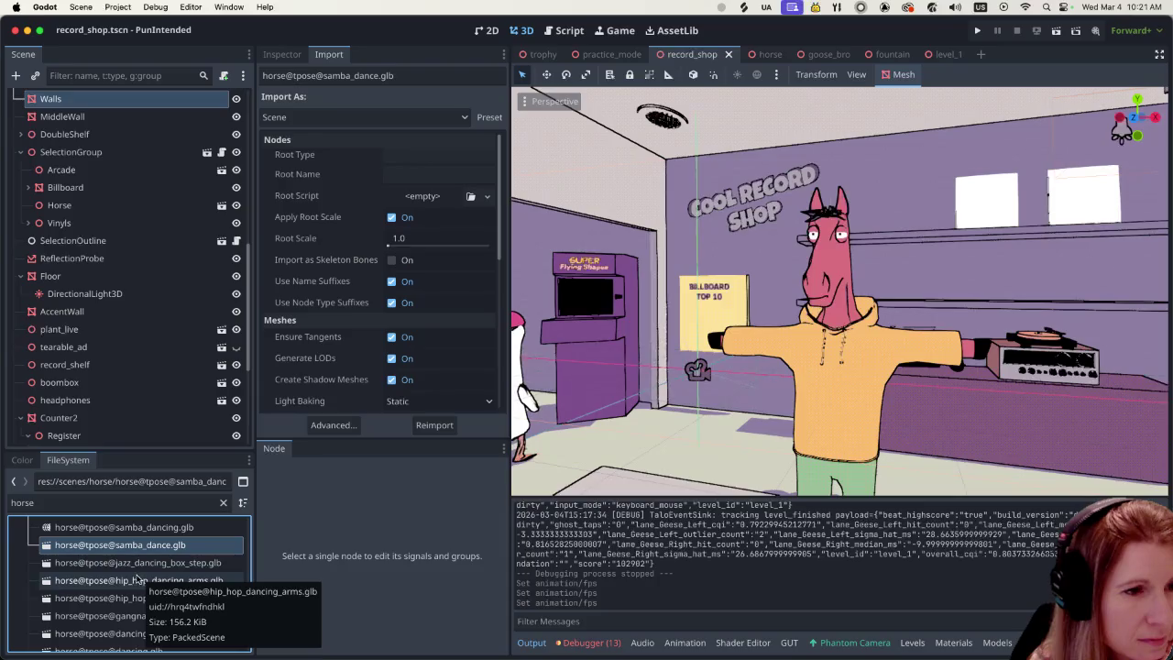
left_click(289, 118)
left_click(285, 138)
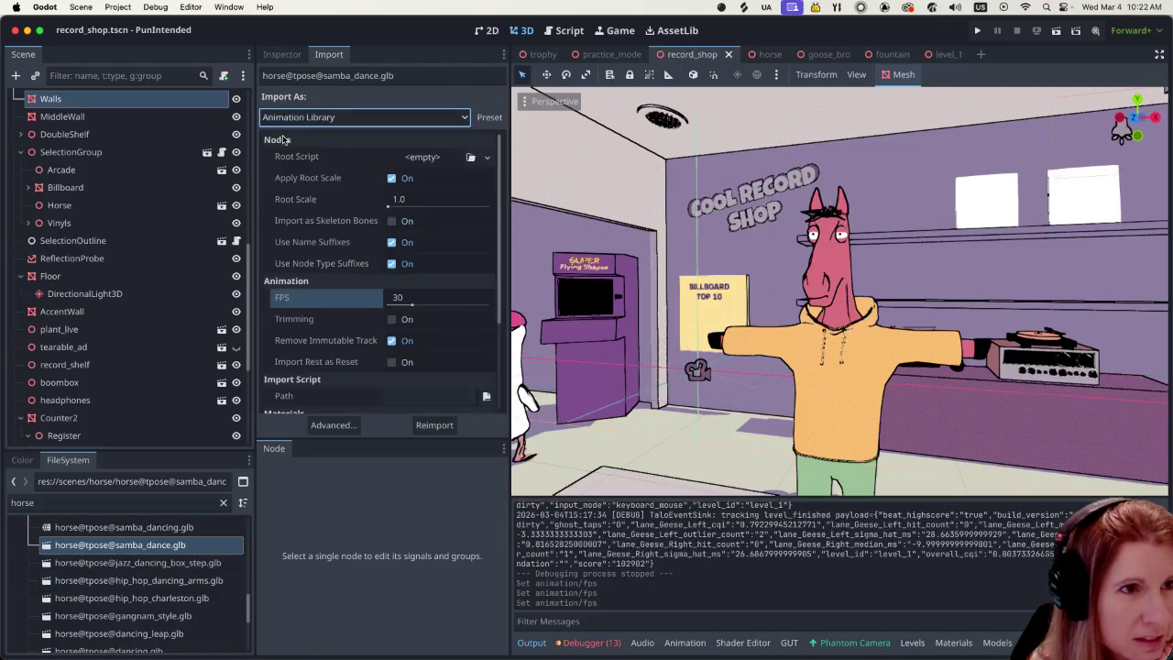
left_click(399, 299)
type("60")
key("Return")
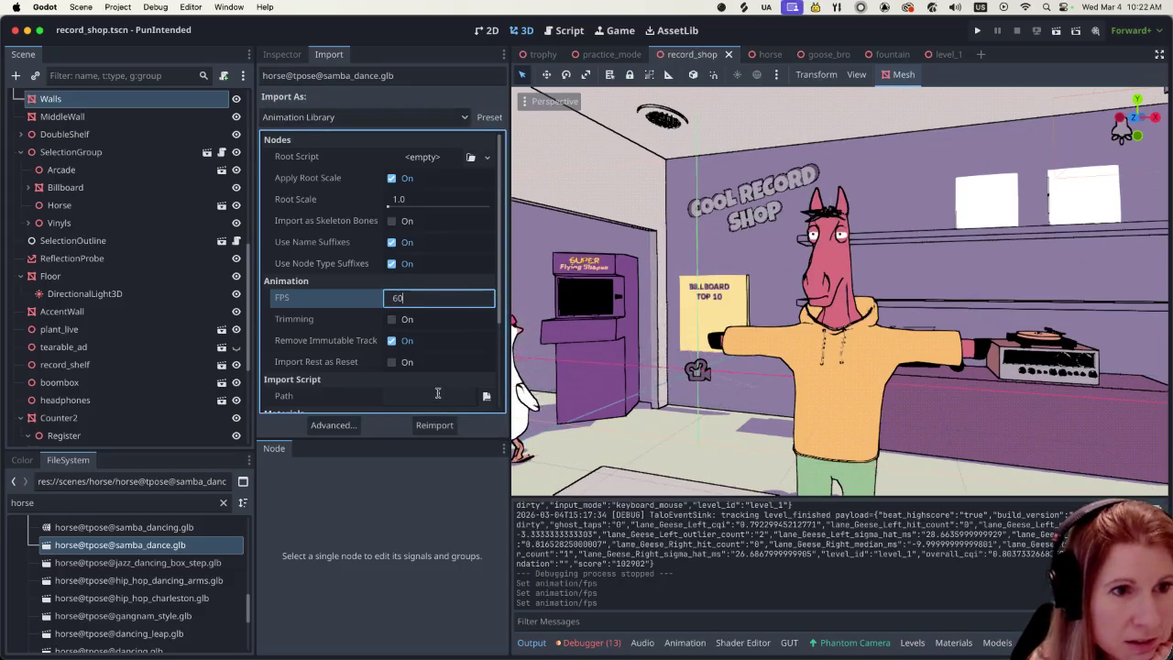
left_click(427, 429)
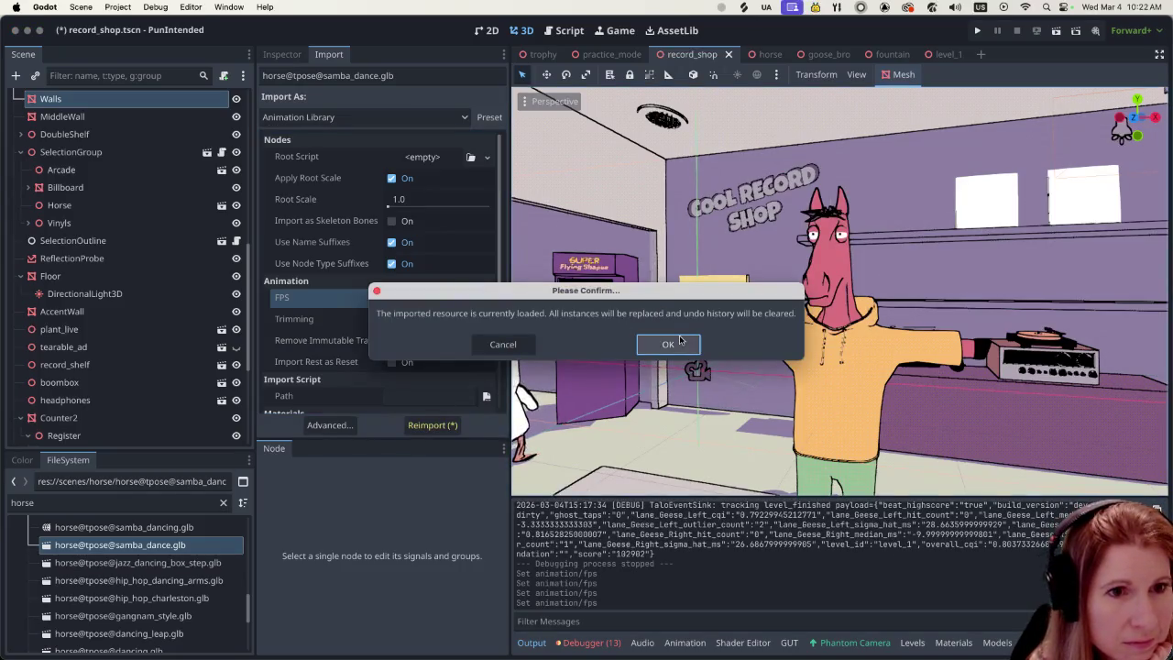
left_click(679, 340)
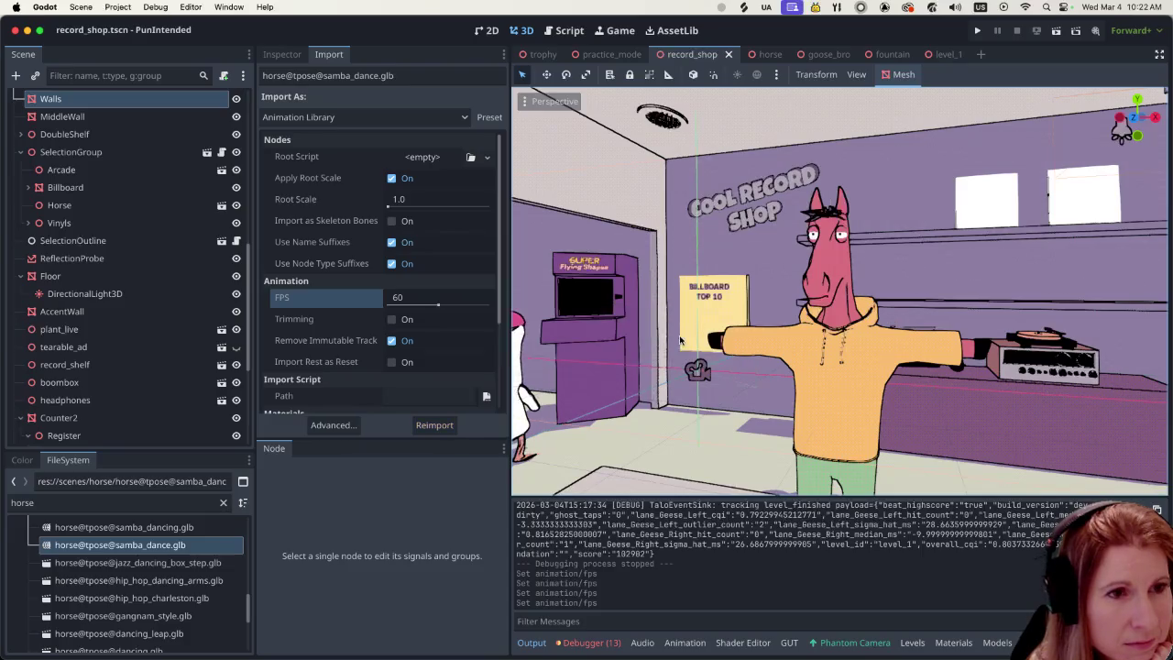
left_click(188, 6)
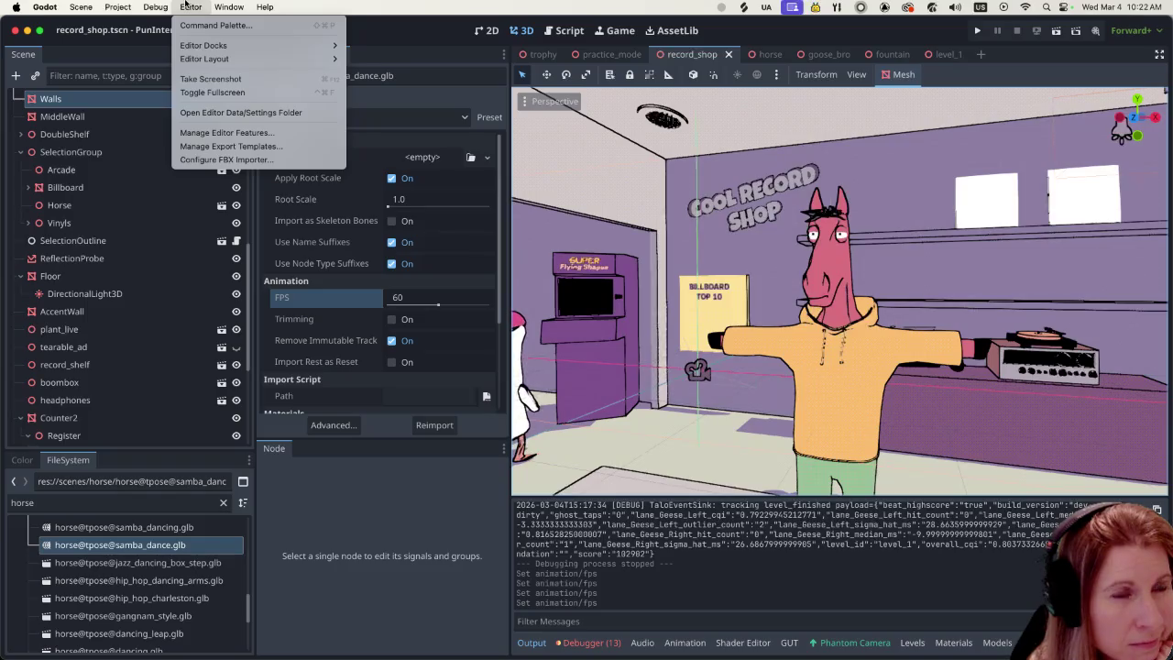
left_click(227, 133)
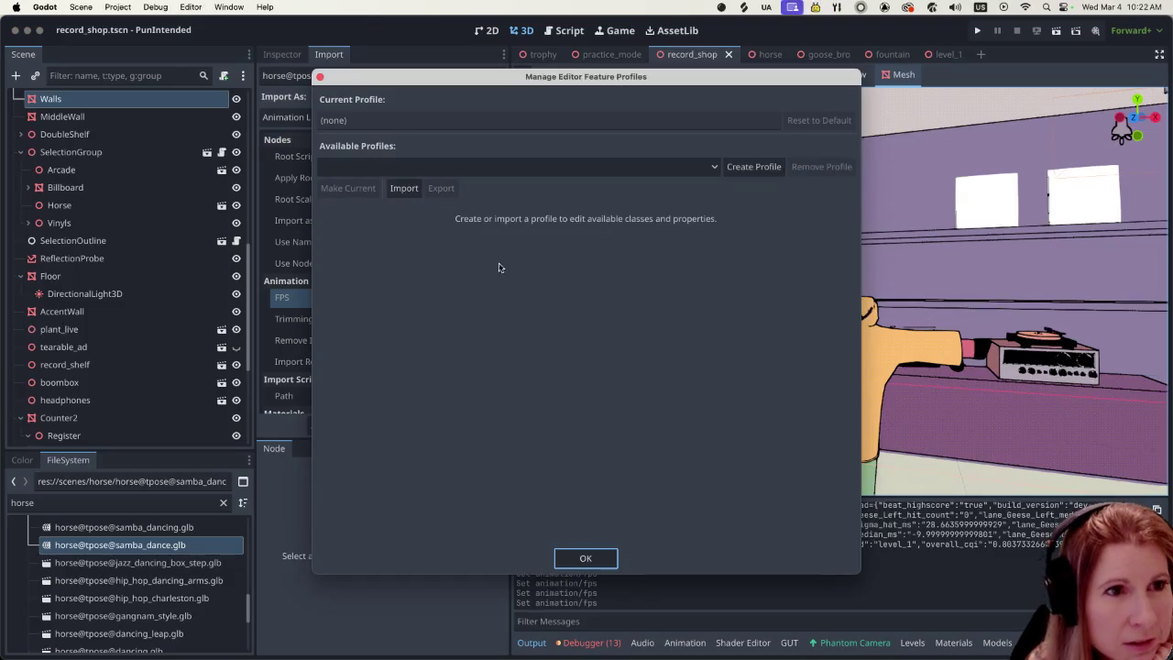
left_click(403, 188)
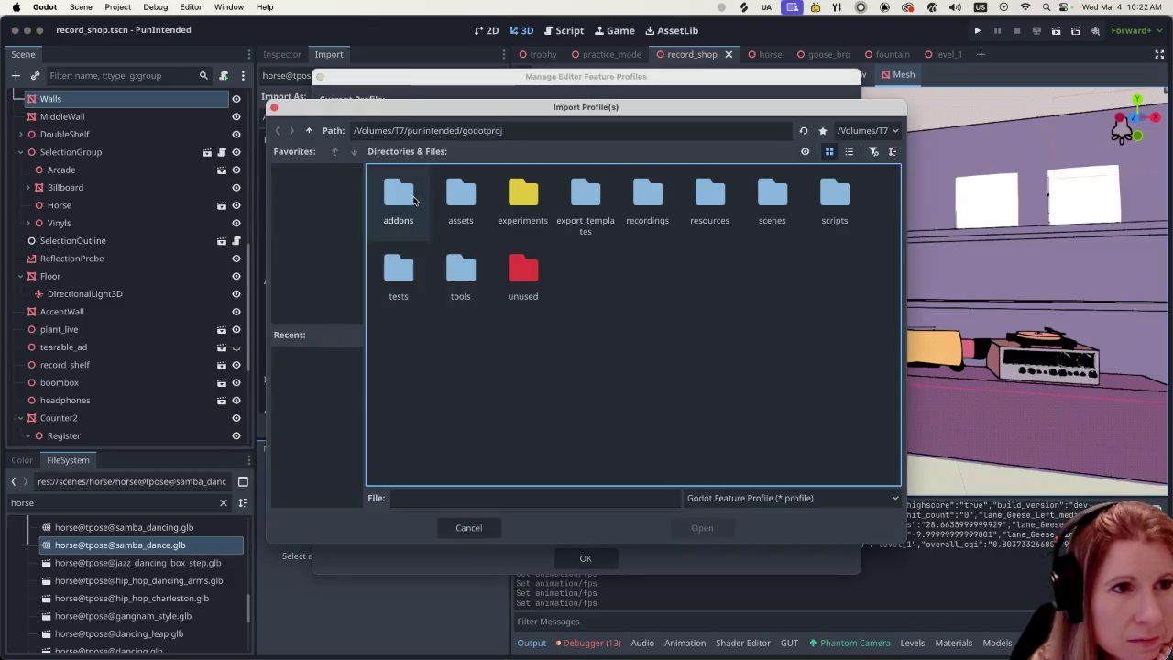
left_click(310, 130)
left_click(467, 525)
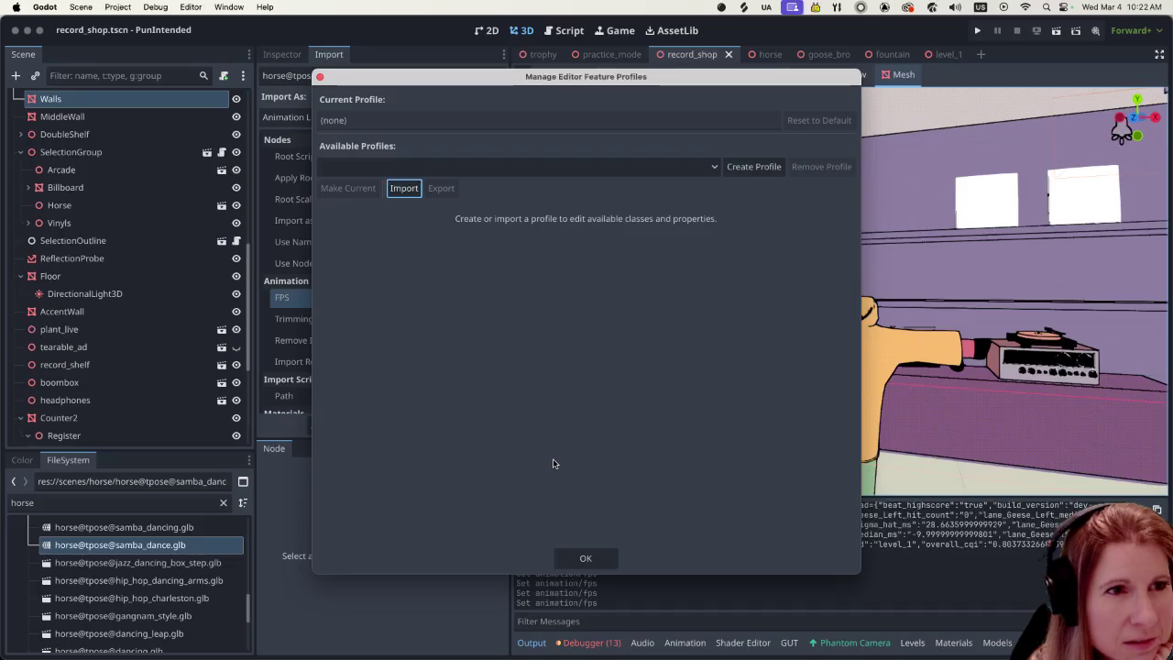
left_click(320, 76)
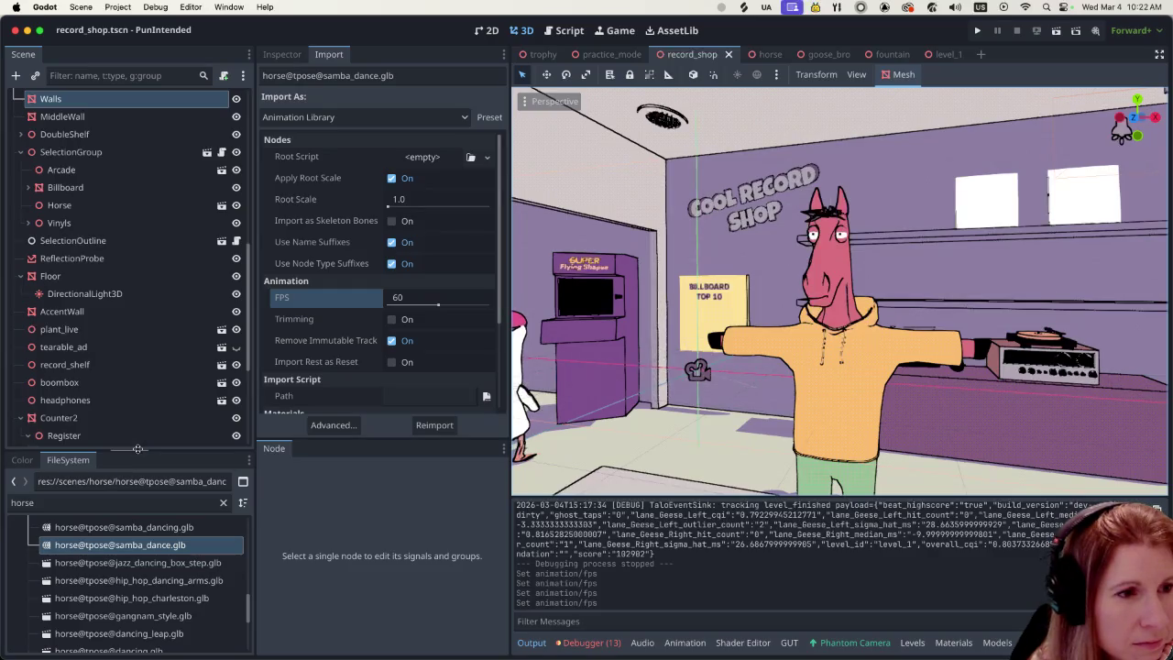
left_click_drag(137, 448, 129, 318)
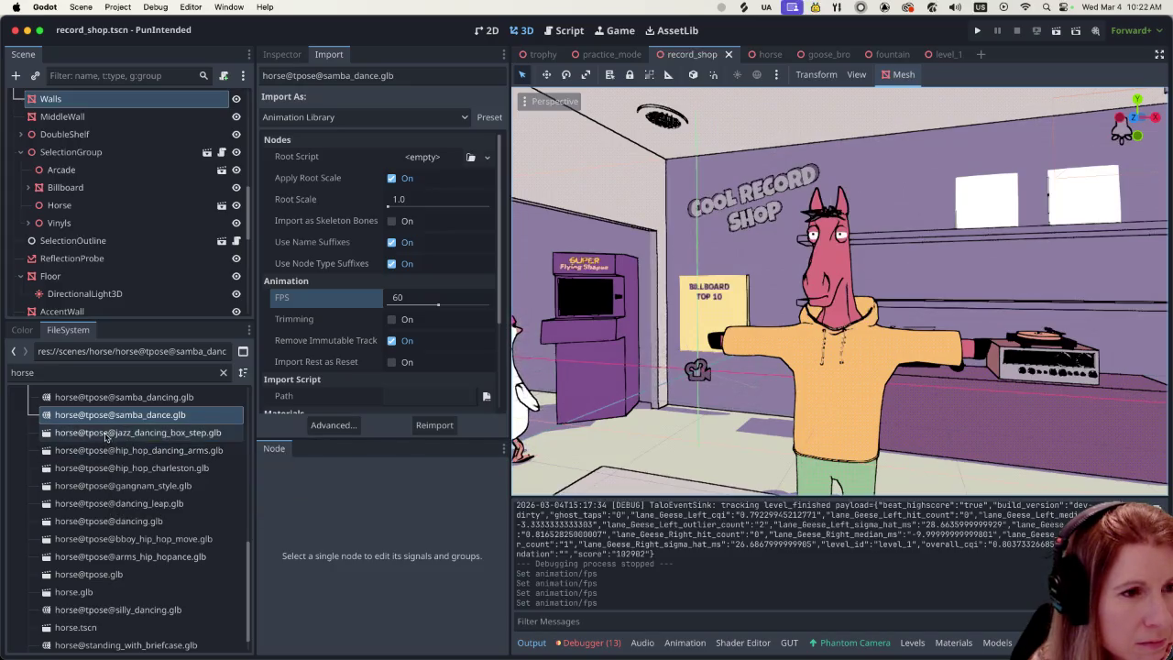
left_click(107, 433)
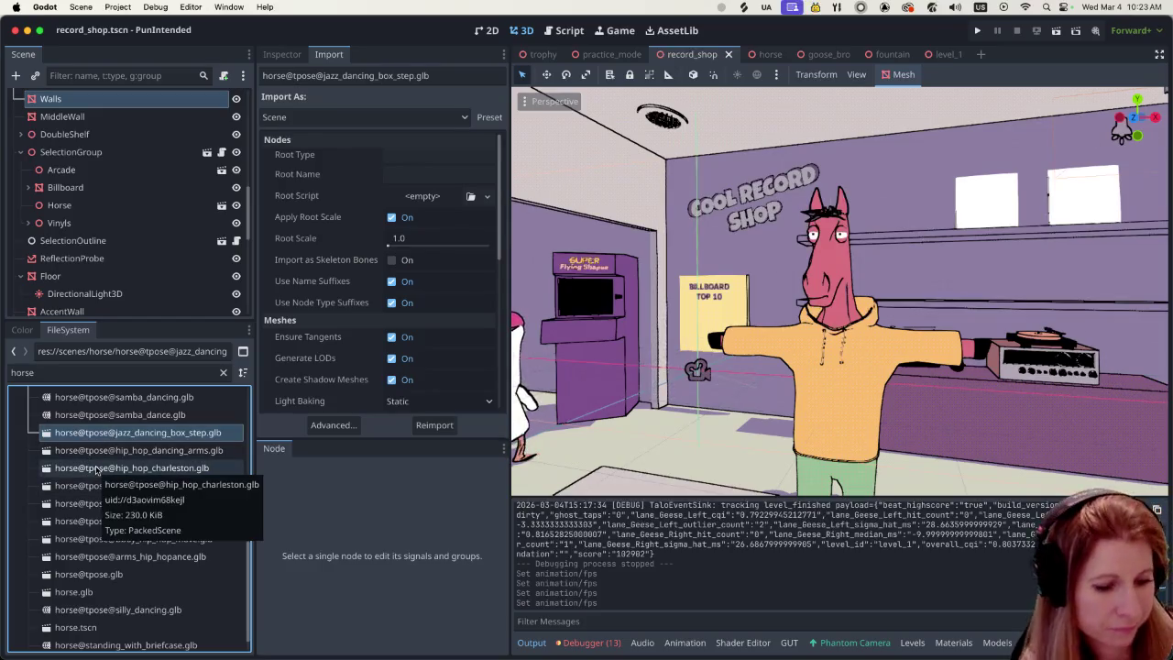
left_click(96, 469, "shift")
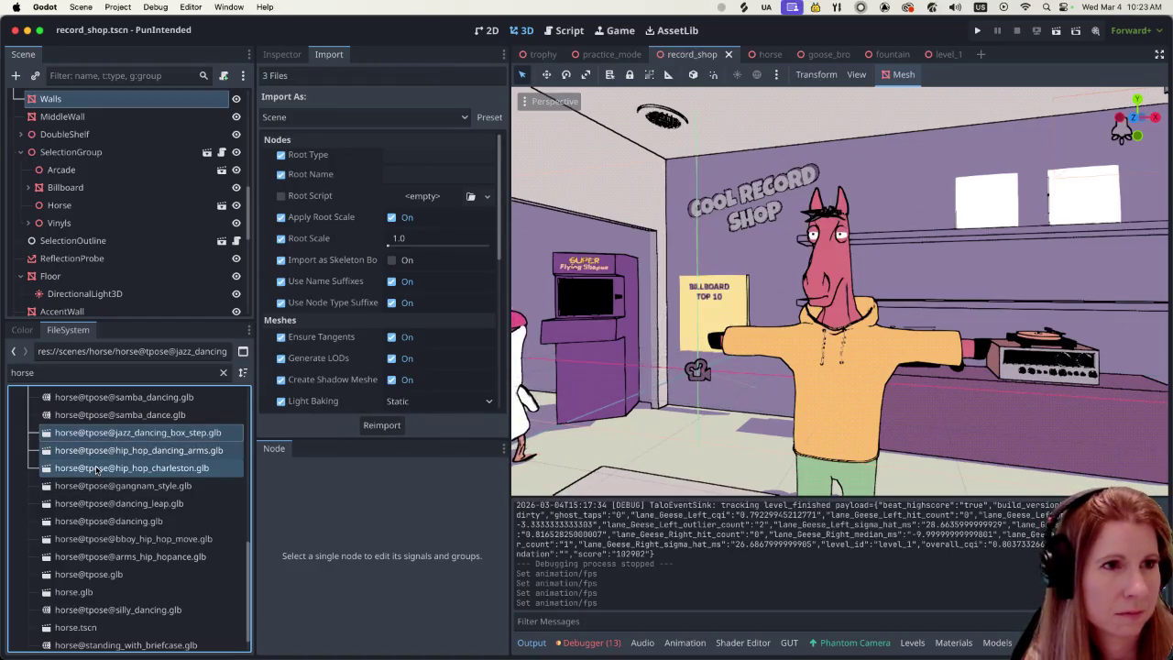
left_click(101, 576, "shift")
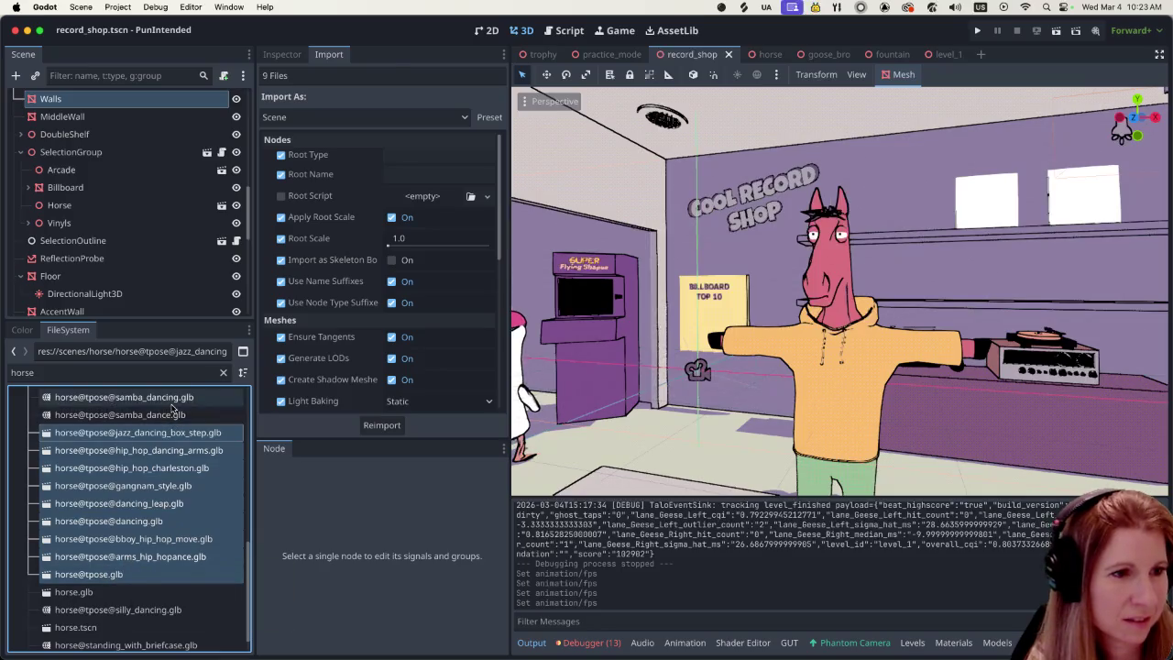
left_click(137, 397)
left_click(137, 433)
left_click(130, 556, "shift")
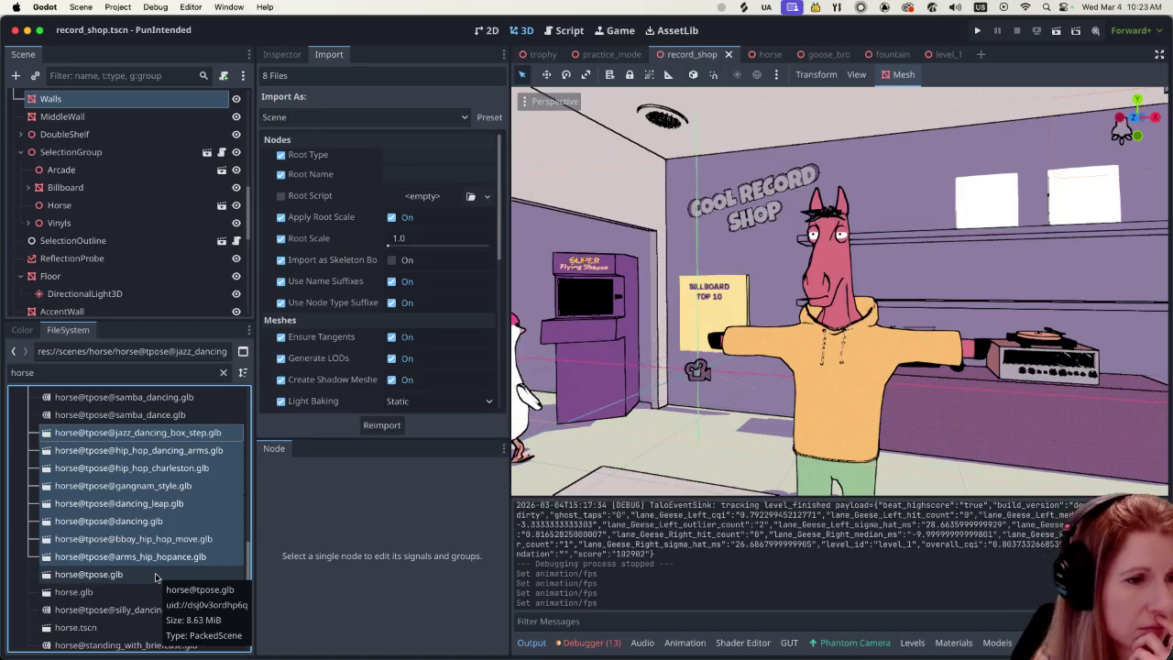
left_click(156, 576)
left_click(146, 434)
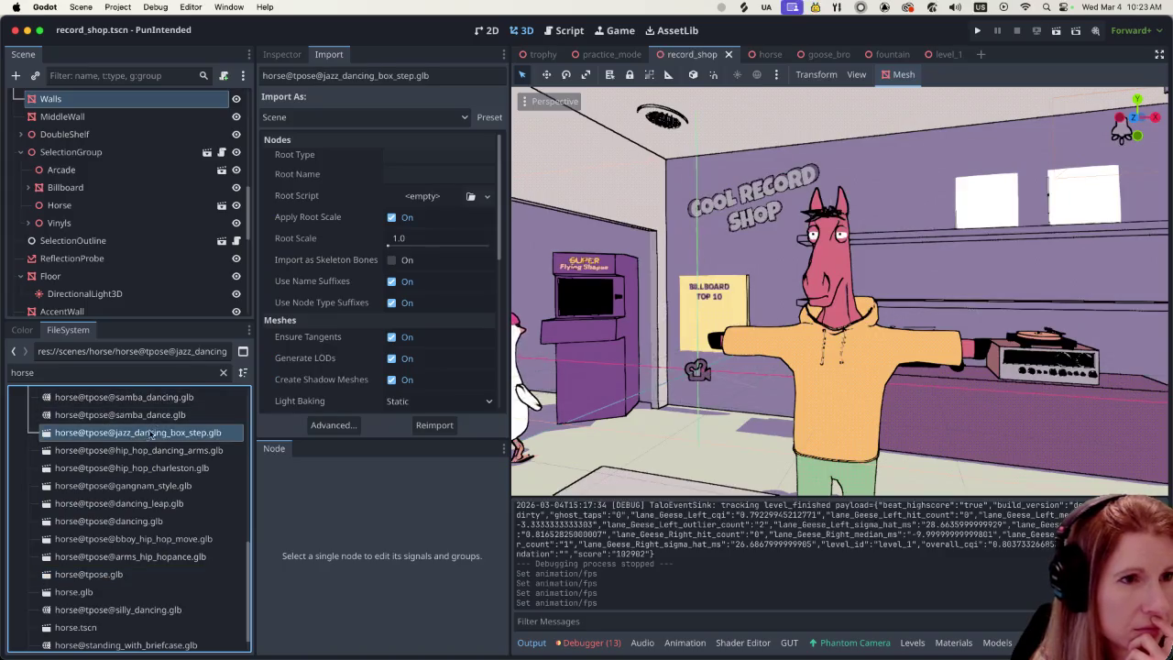
Step: Reimport jazz_dancing_box_step.glb as an Animation Library at 60 FPS
left_click(314, 116)
left_click(303, 137)
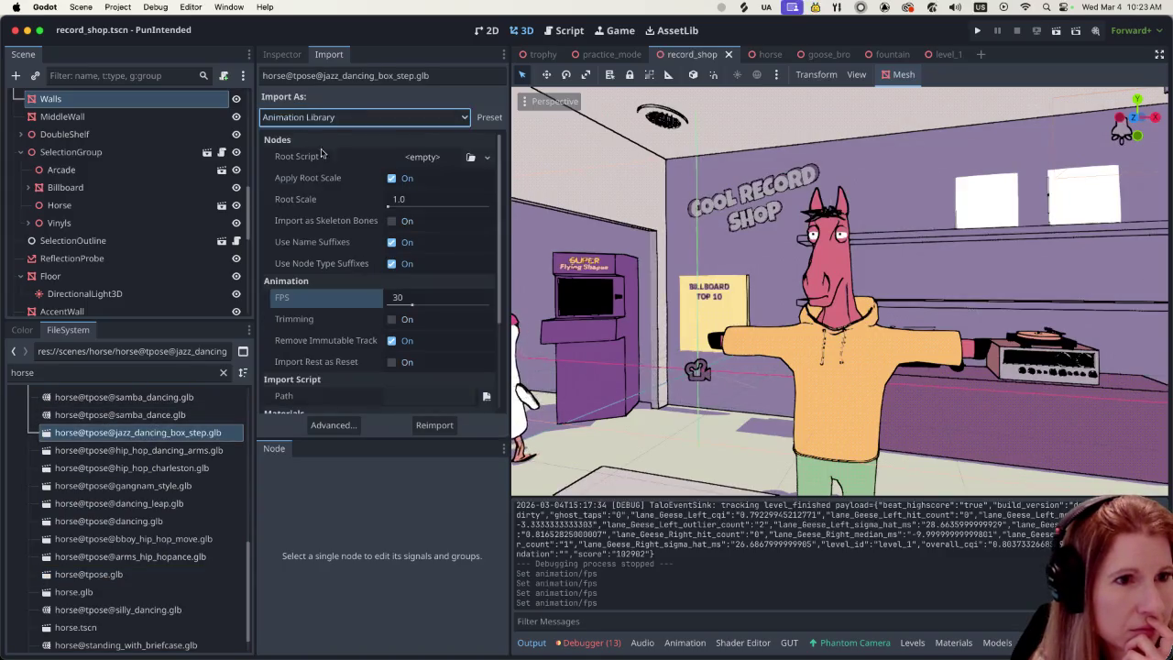
left_click(412, 301)
type("60")
key("Return")
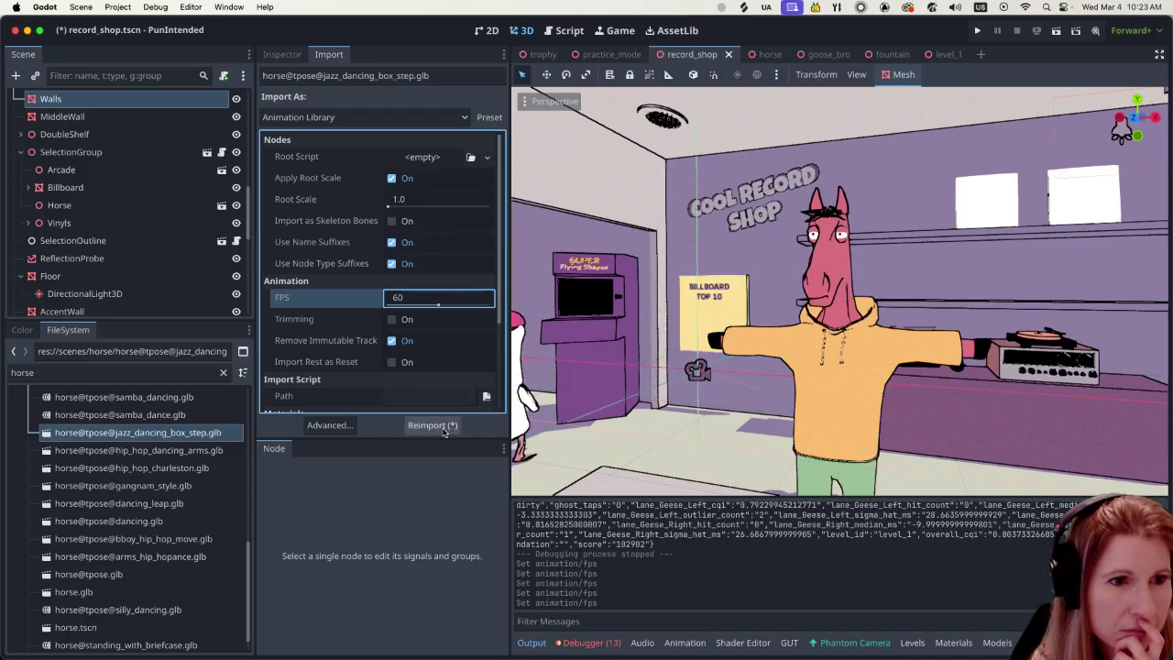
left_click(433, 425)
left_click(646, 348)
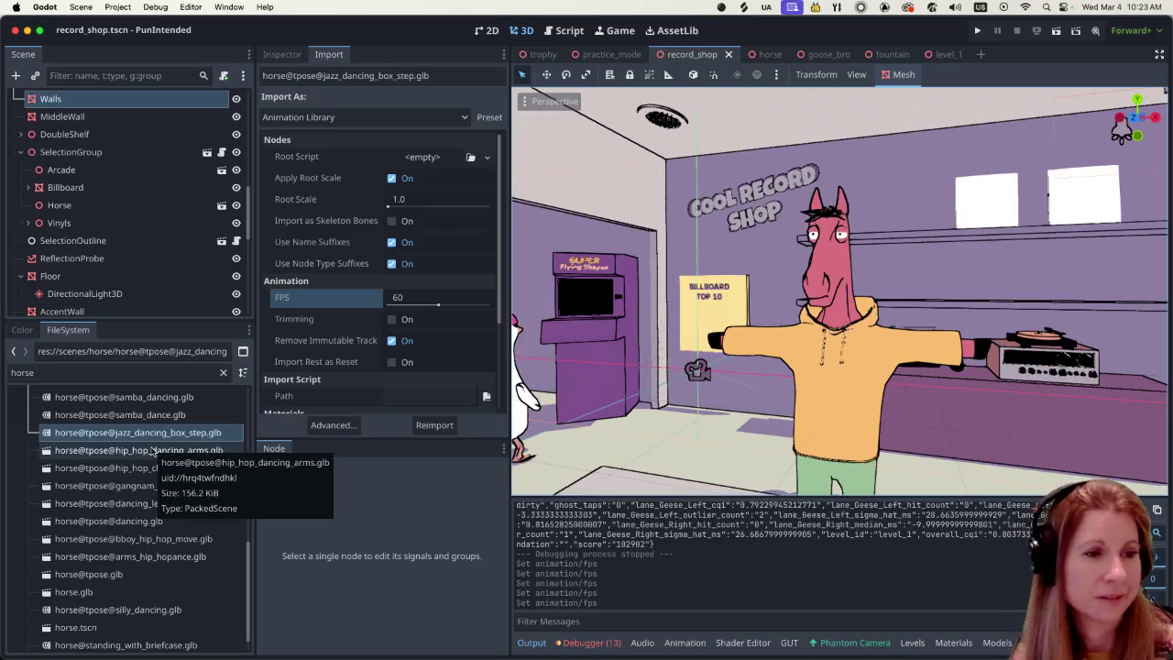
Step: Reimport hip_hop_dancing_arms.glb as an Animation Library at 60 FPS
left_click(138, 450)
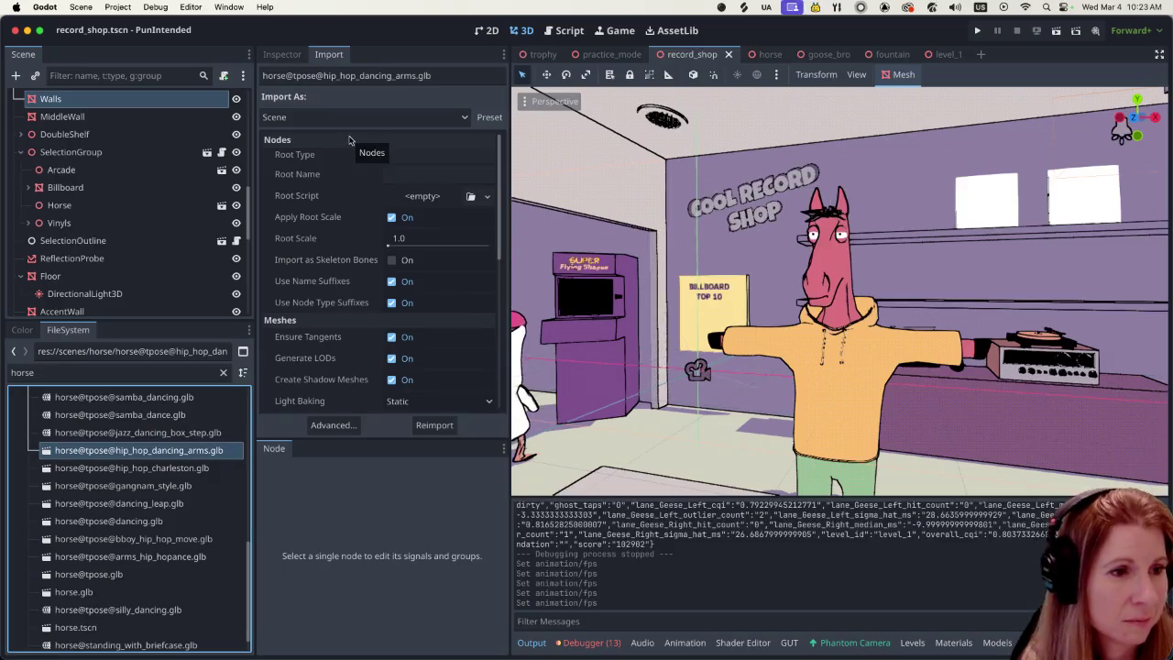
left_click(328, 116)
left_click(320, 137)
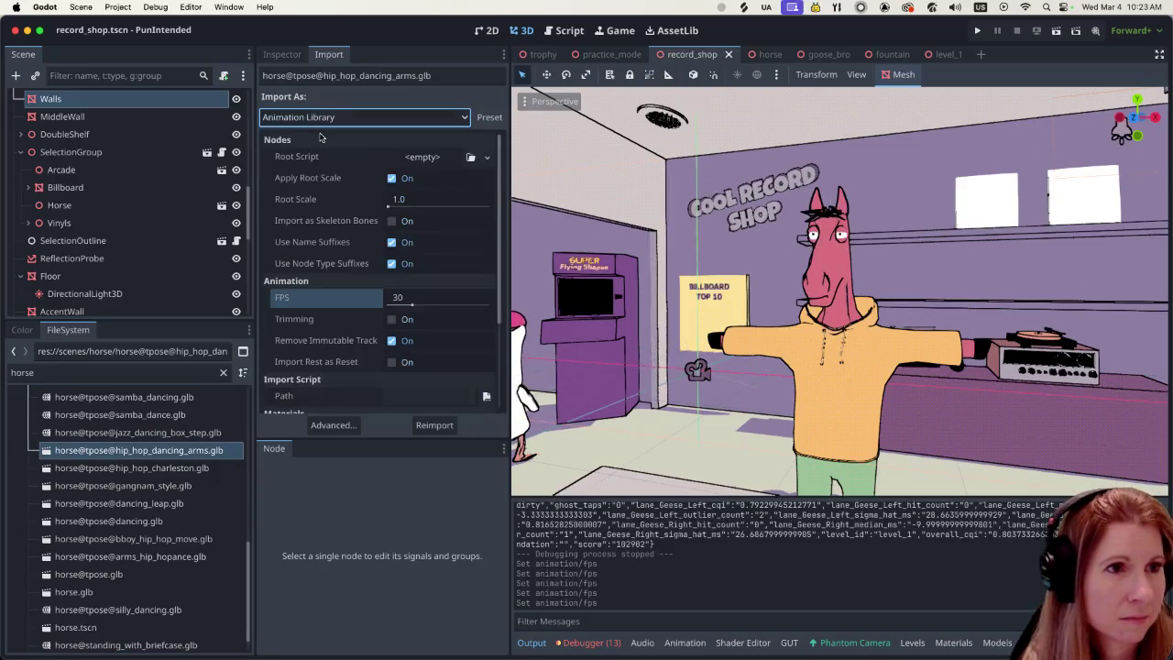
left_click(480, 299)
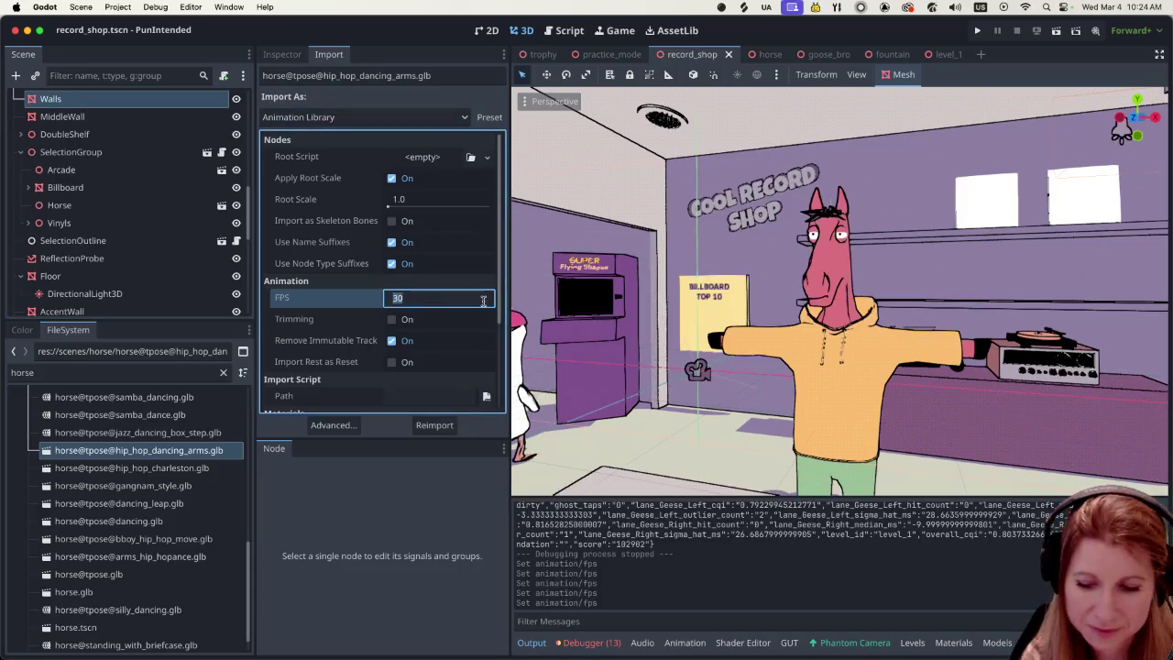
type("60")
key("Return")
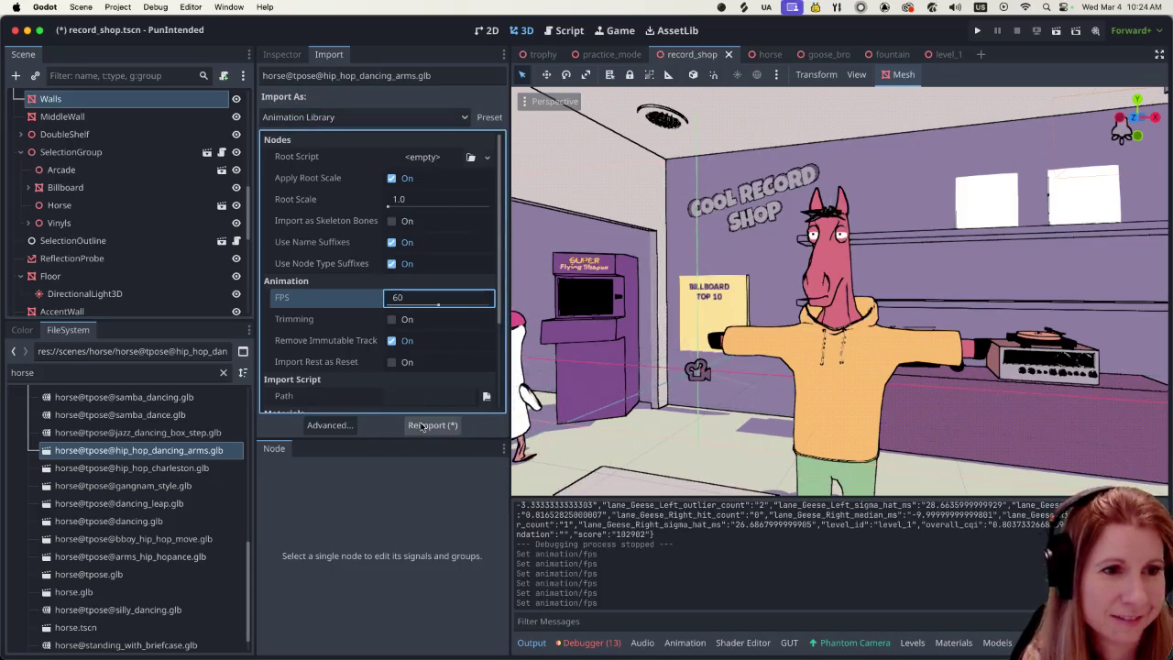
left_click(432, 425)
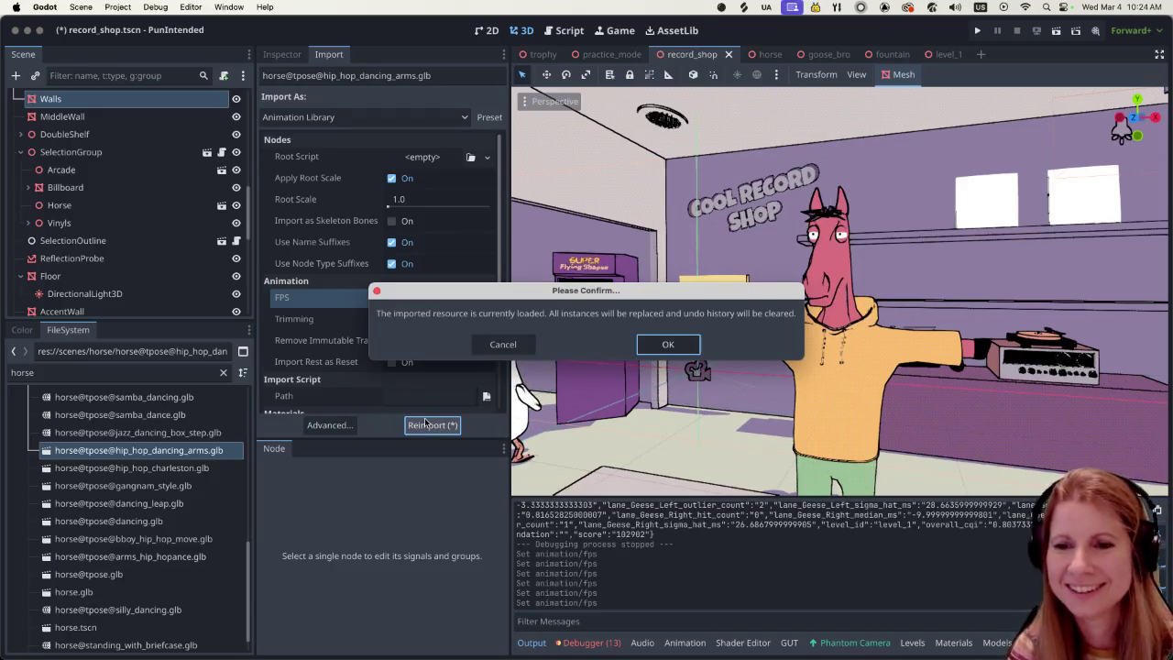
left_click(674, 345)
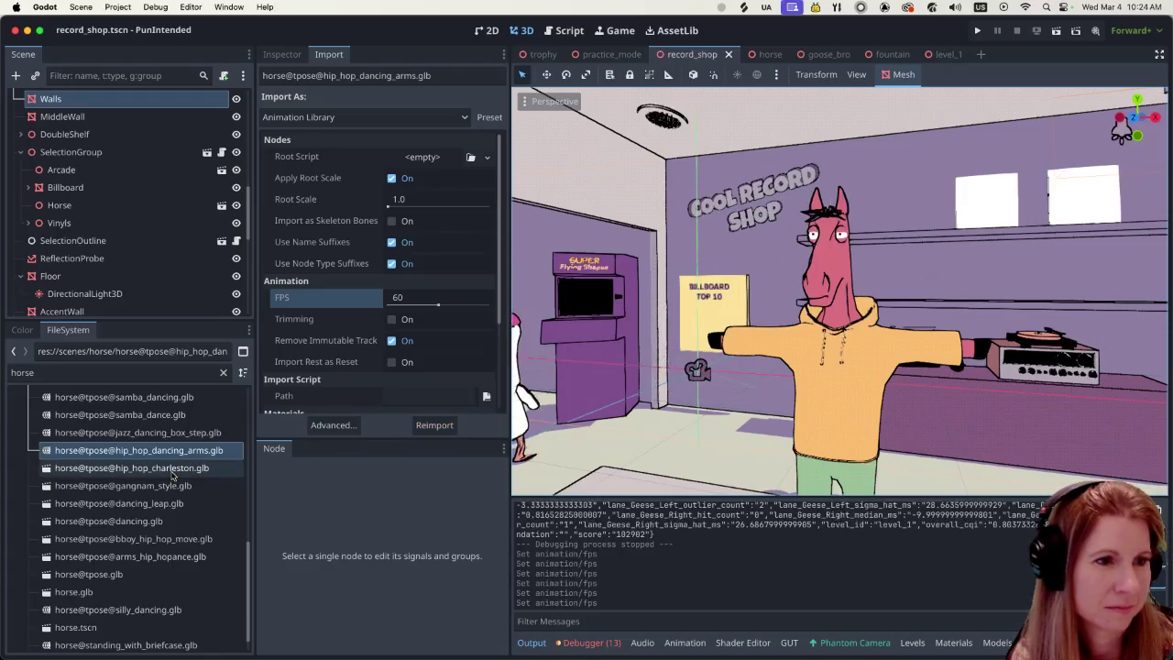
Step: Reimport hip_hop_charleston.glb as an Animation Library at 60 FPS
left_click(171, 470)
left_click(349, 123)
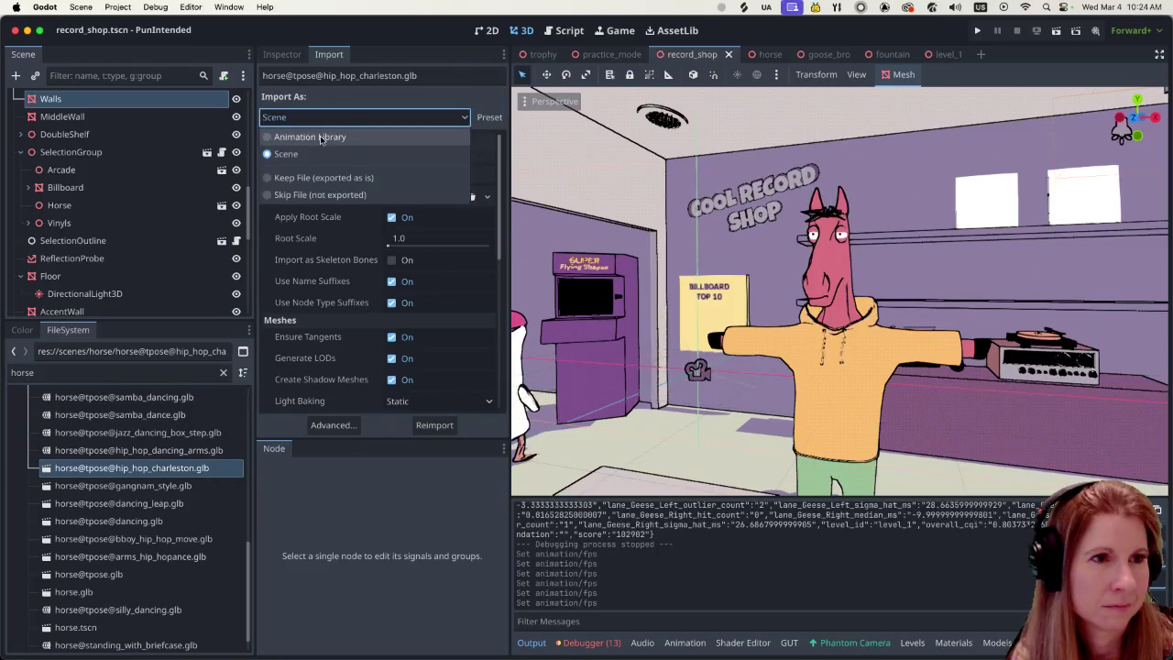
left_click(303, 133)
left_click(397, 300)
type("60")
key("Return")
left_click(447, 423)
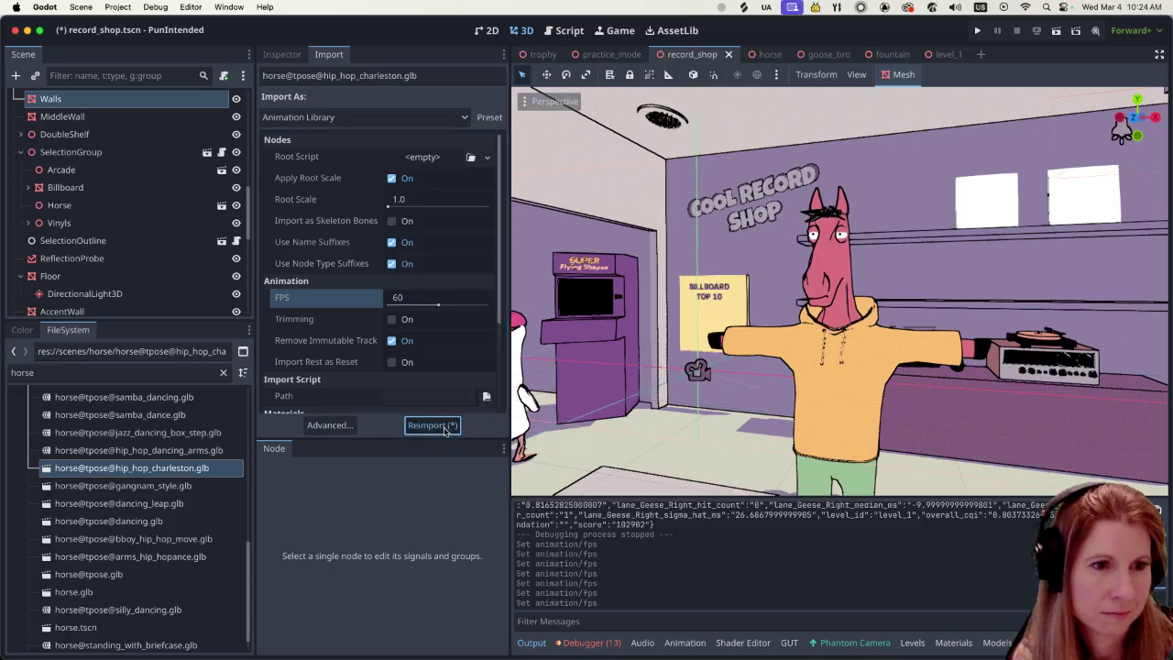
key("Return")
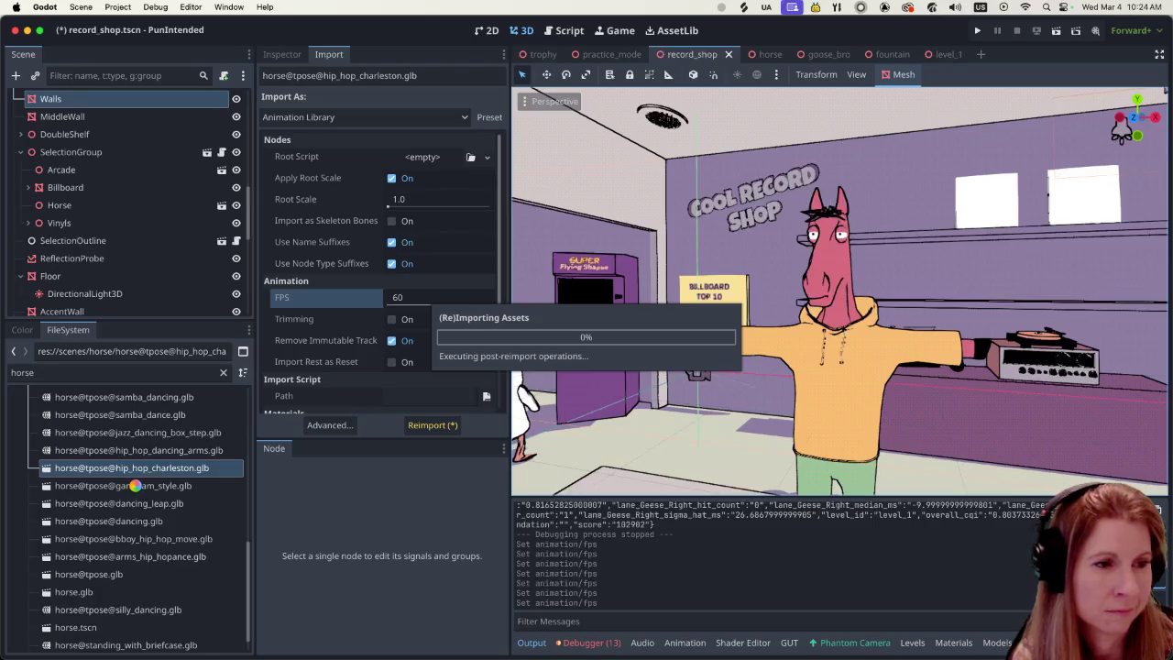
left_click(136, 486)
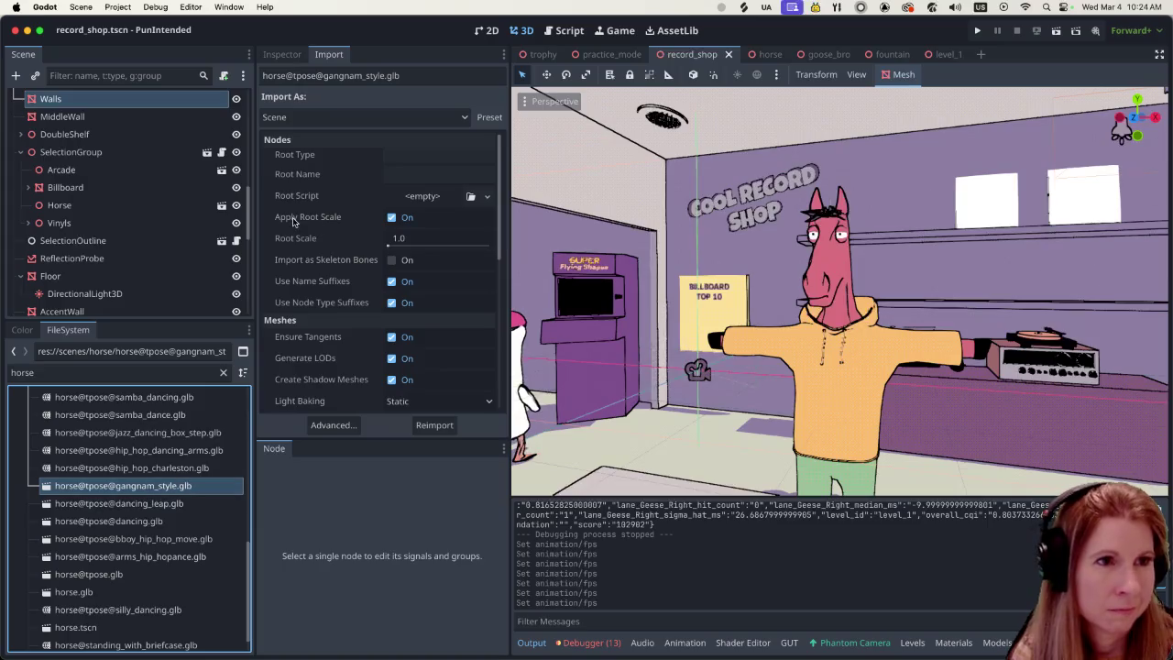
Step: Reimport gangnam_style.glb as an Animation Library at 60 FPS
left_click(302, 117)
left_click(302, 139)
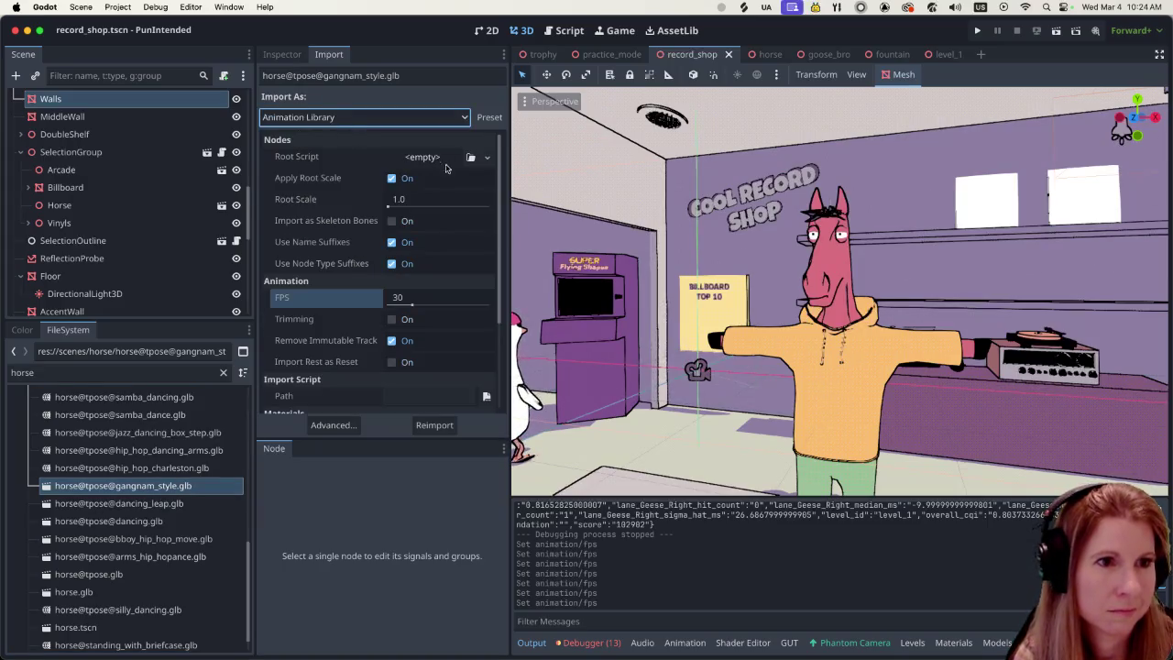
left_click(408, 299)
type("60")
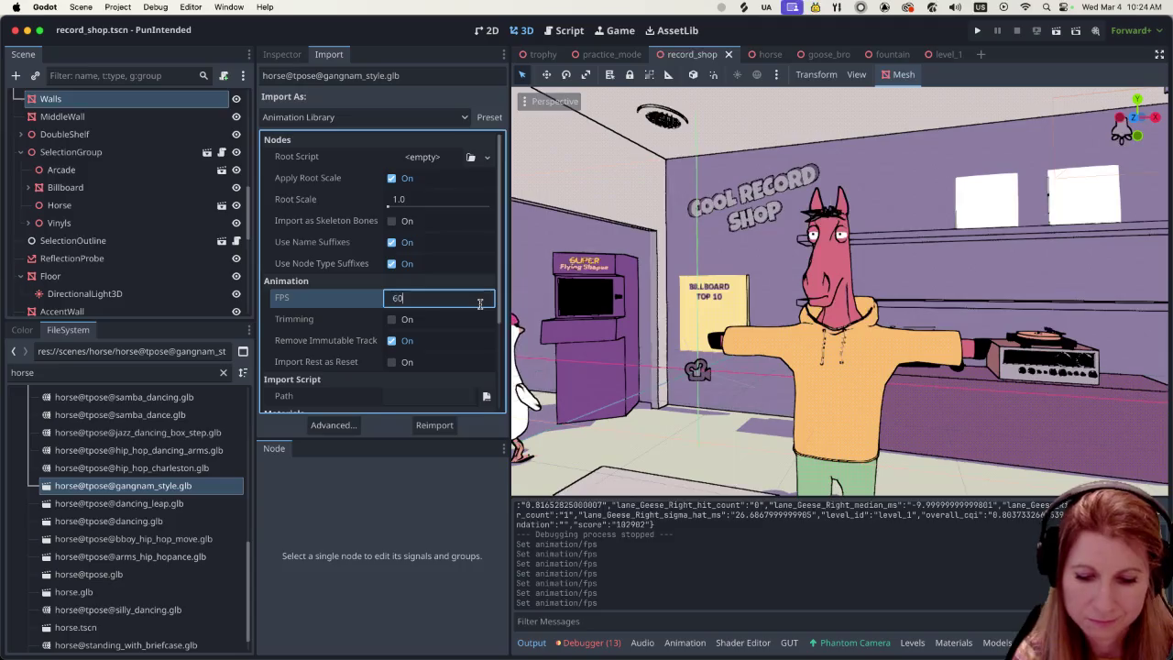
left_click(446, 427)
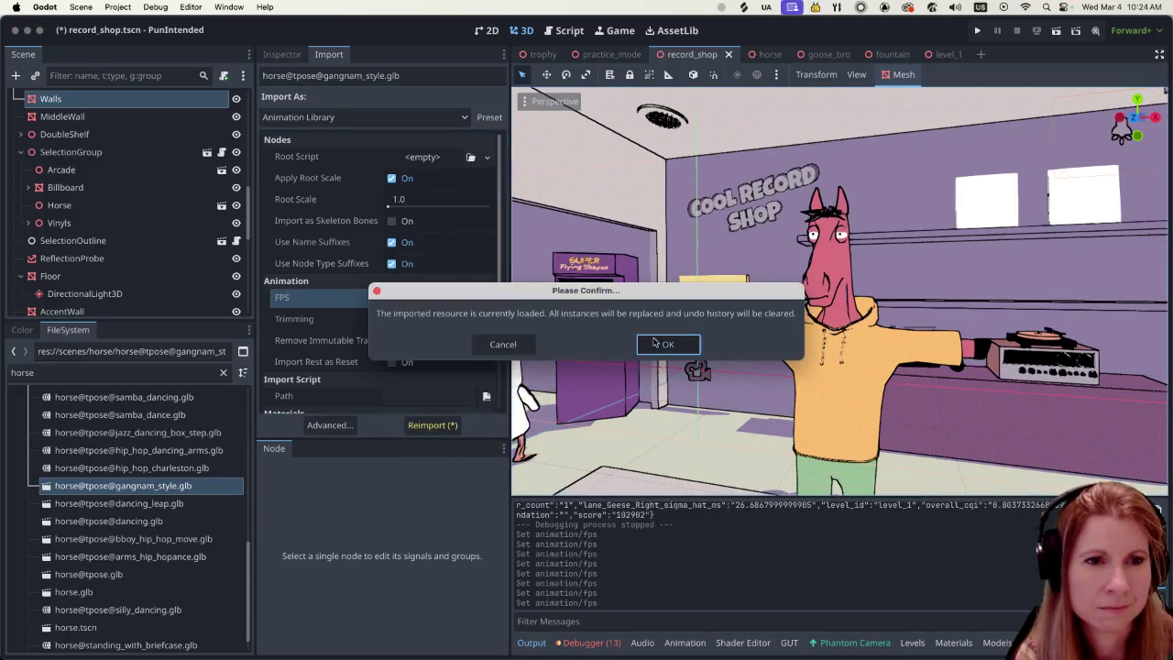
left_click(658, 344)
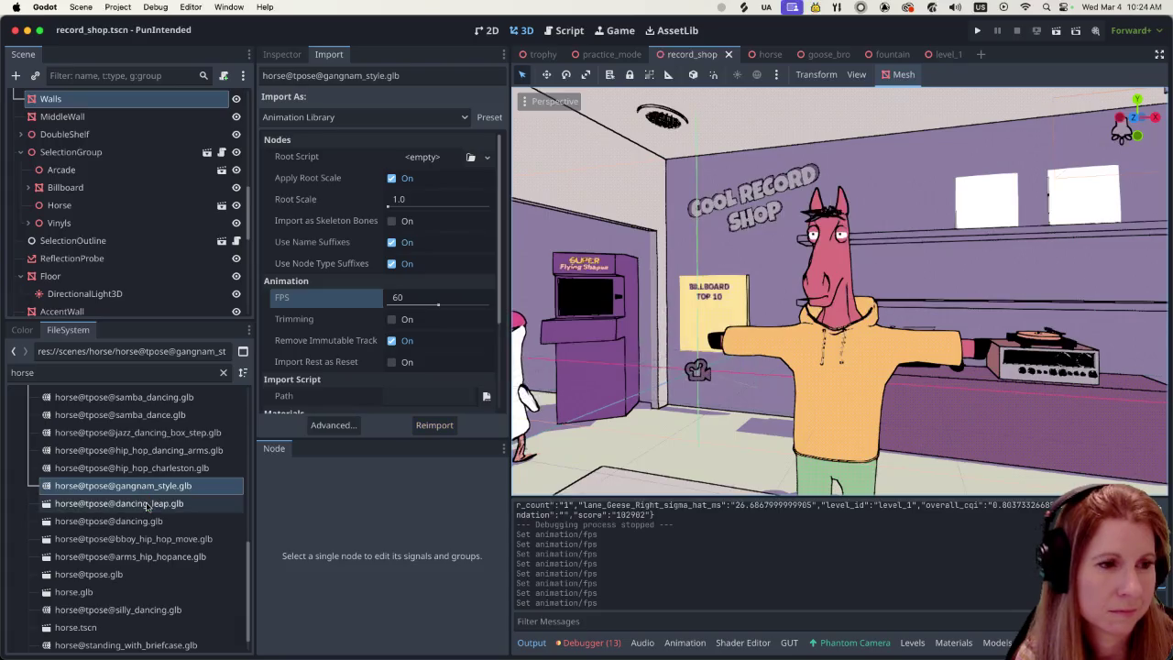
Step: Reimport dancing_leap.glb as an Animation Library at 60 FPS
left_click(147, 503)
left_click(319, 118)
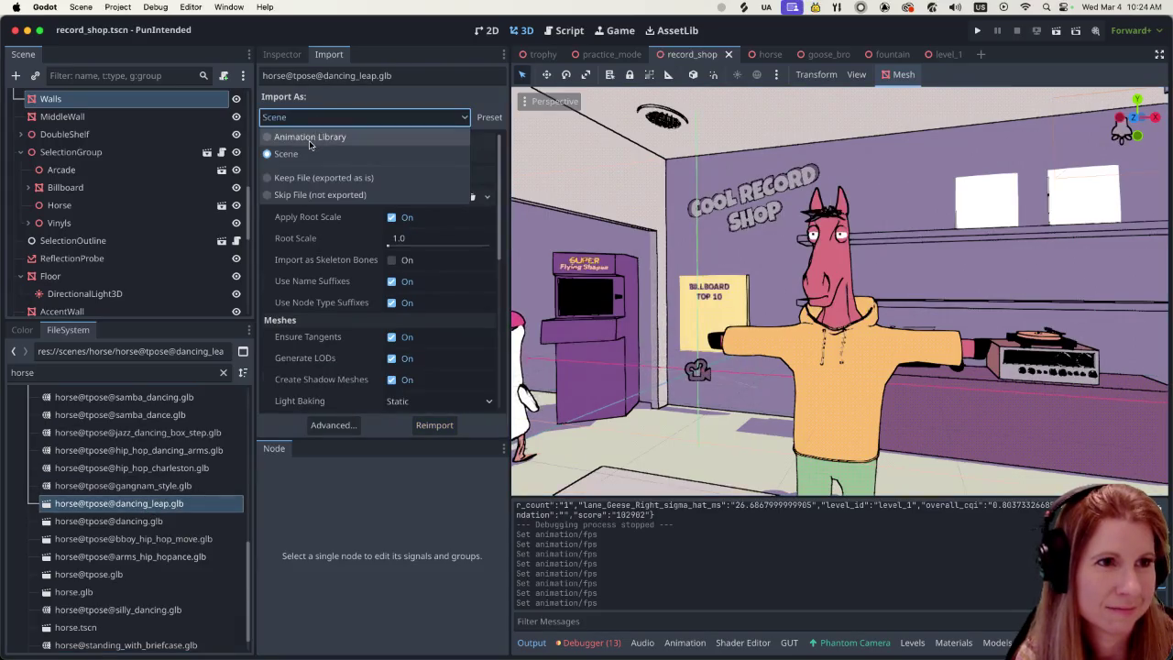
left_click(316, 137)
left_click(407, 298)
type("60")
key("Return")
left_click(432, 424)
left_click(678, 343)
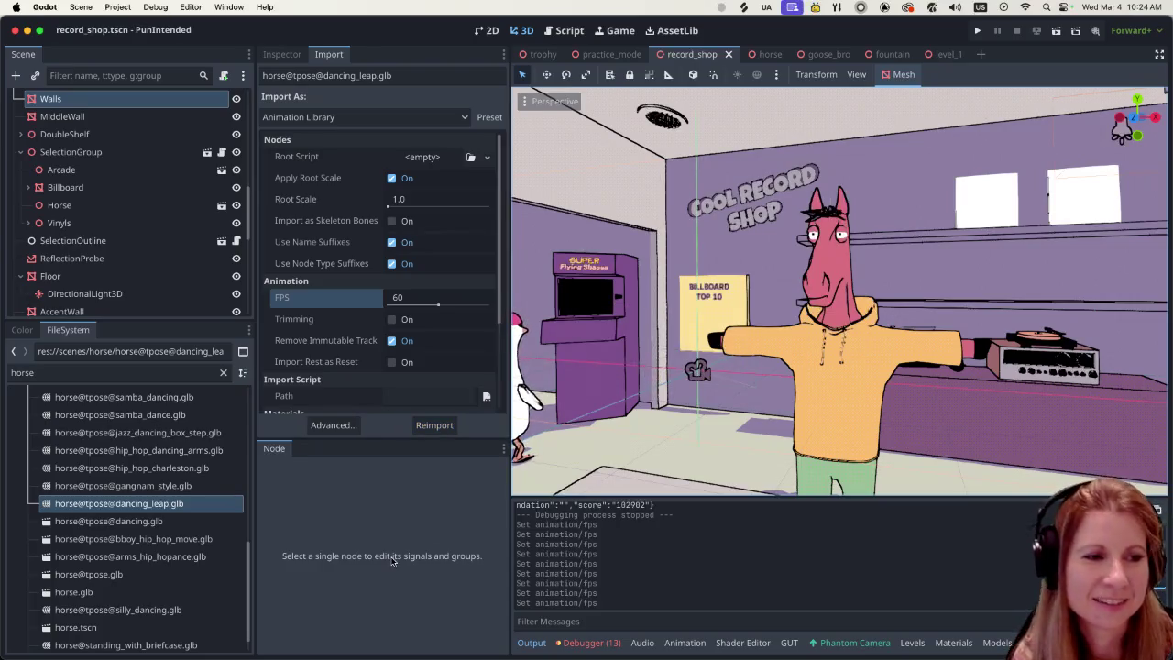
left_click(193, 522)
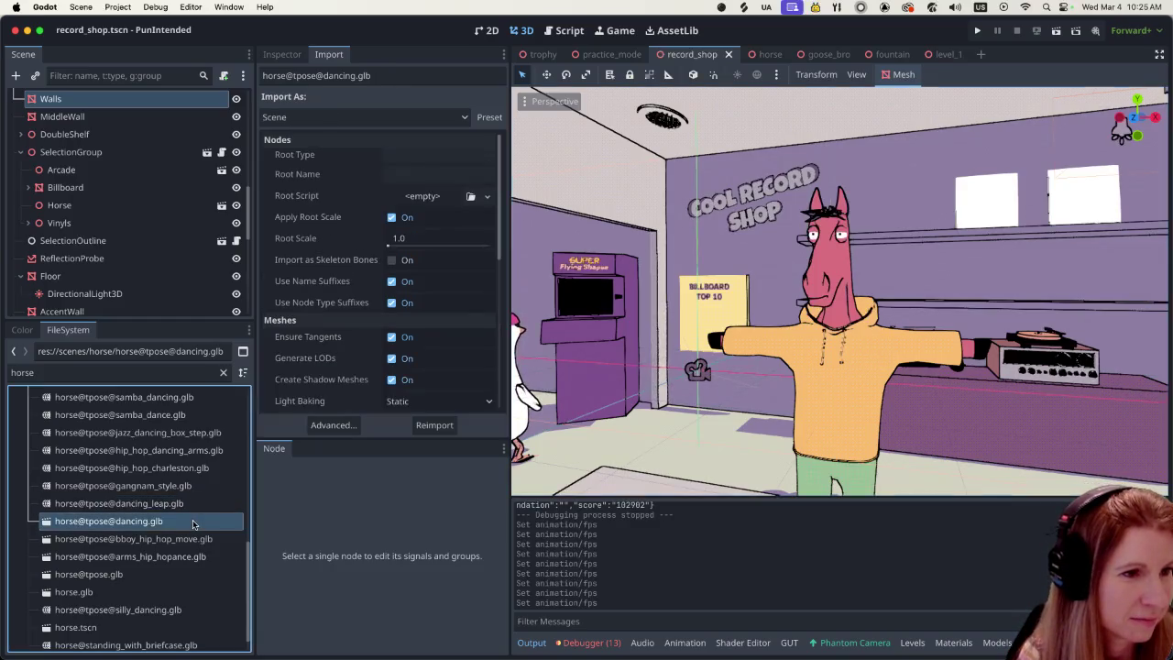
Step: Reimport dancing.glb as an Animation Library at 60 FPS
left_click(295, 119)
left_click(290, 137)
left_click(420, 297)
type("60")
key("Return")
left_click(438, 425)
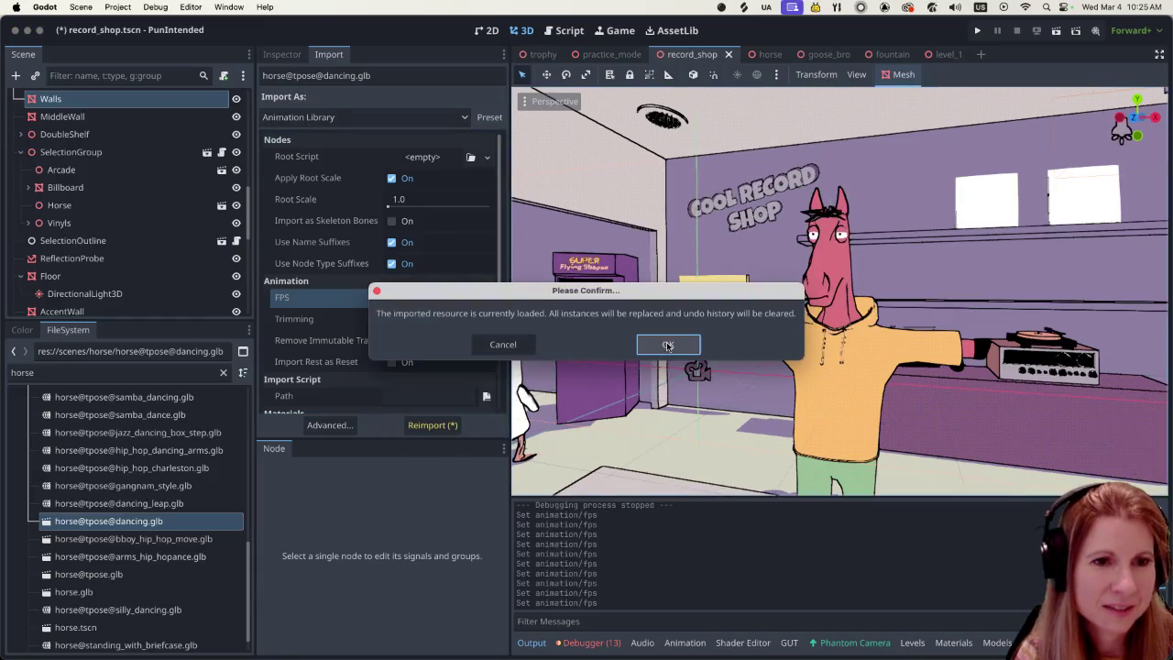
left_click(668, 344)
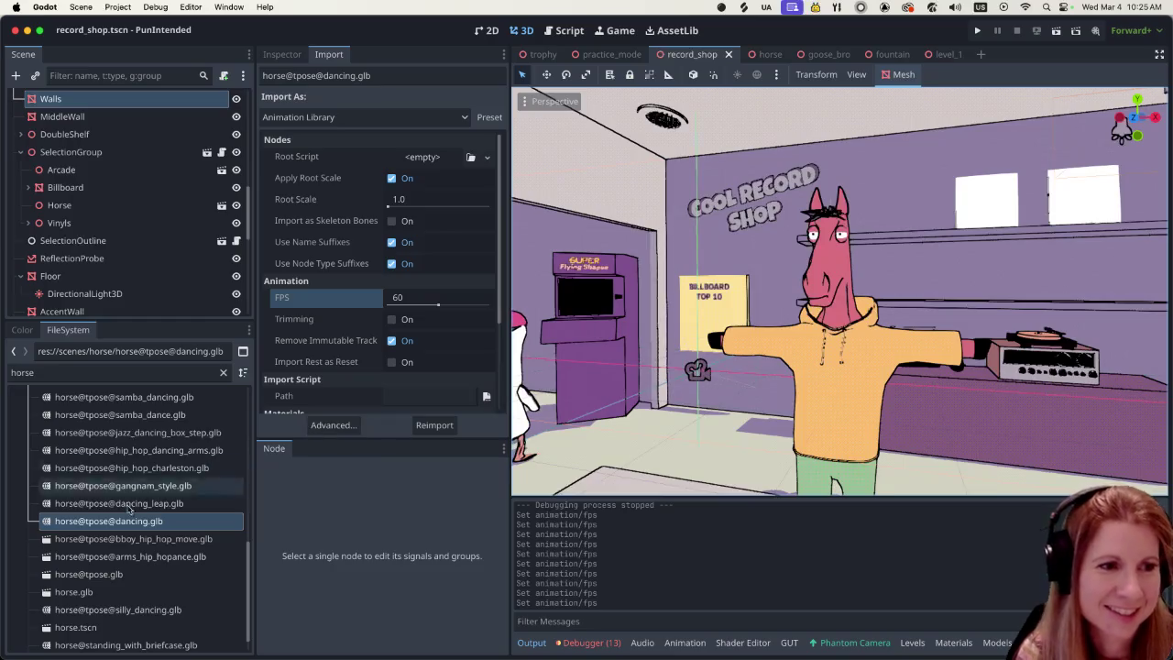
Step: Reimport bboy_hip_hop_move.glb as an Animation Library at 60 FPS
left_click(101, 538)
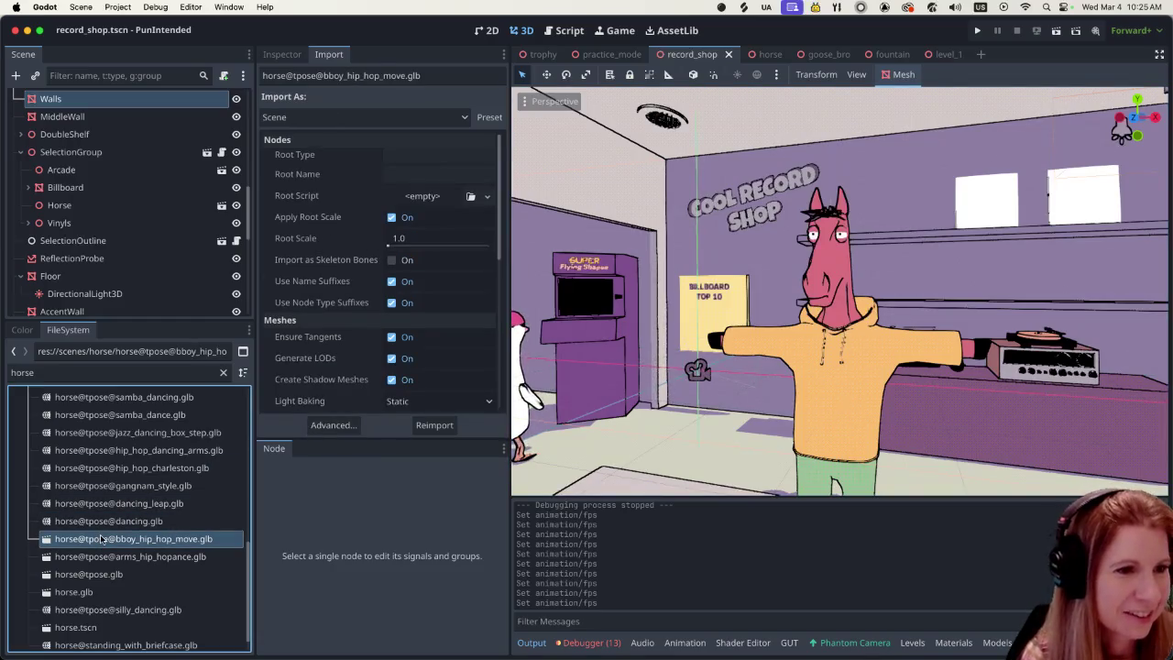
left_click(329, 119)
left_click(319, 137)
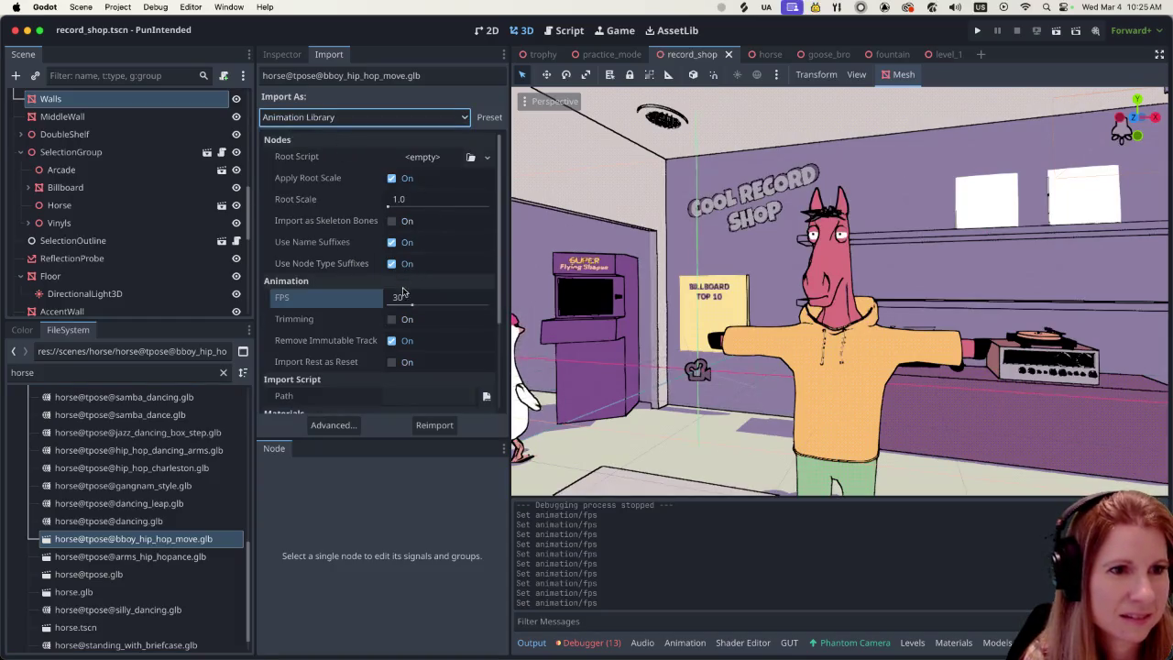
left_click(402, 293)
type("60")
key("Return")
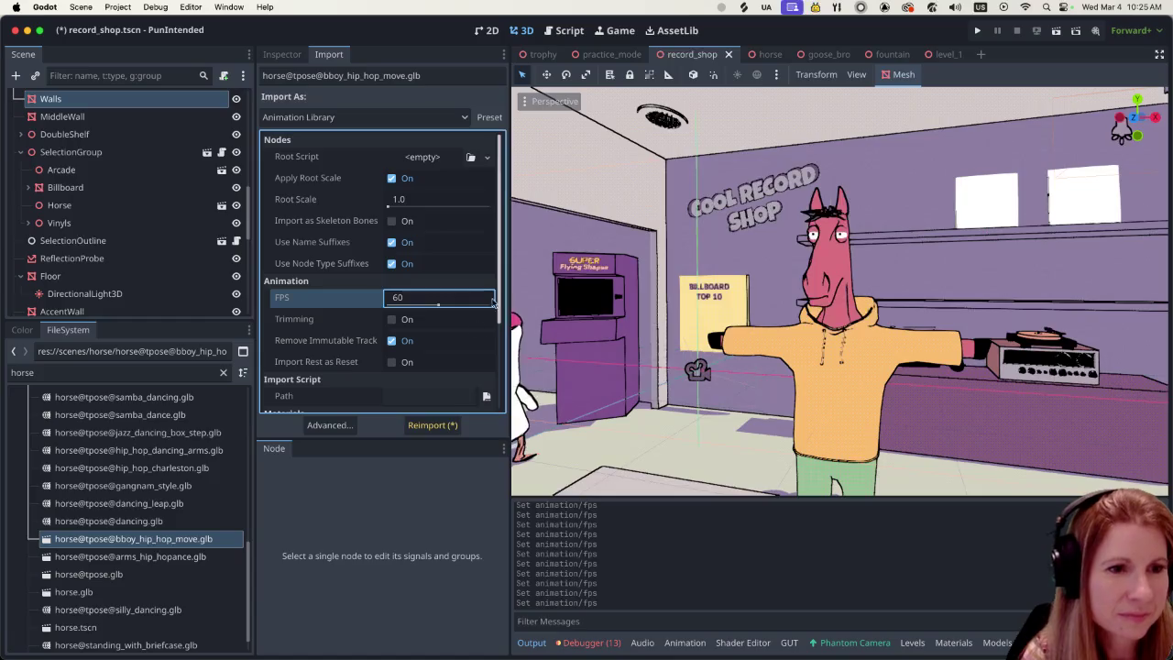
left_click(433, 424)
left_click(678, 343)
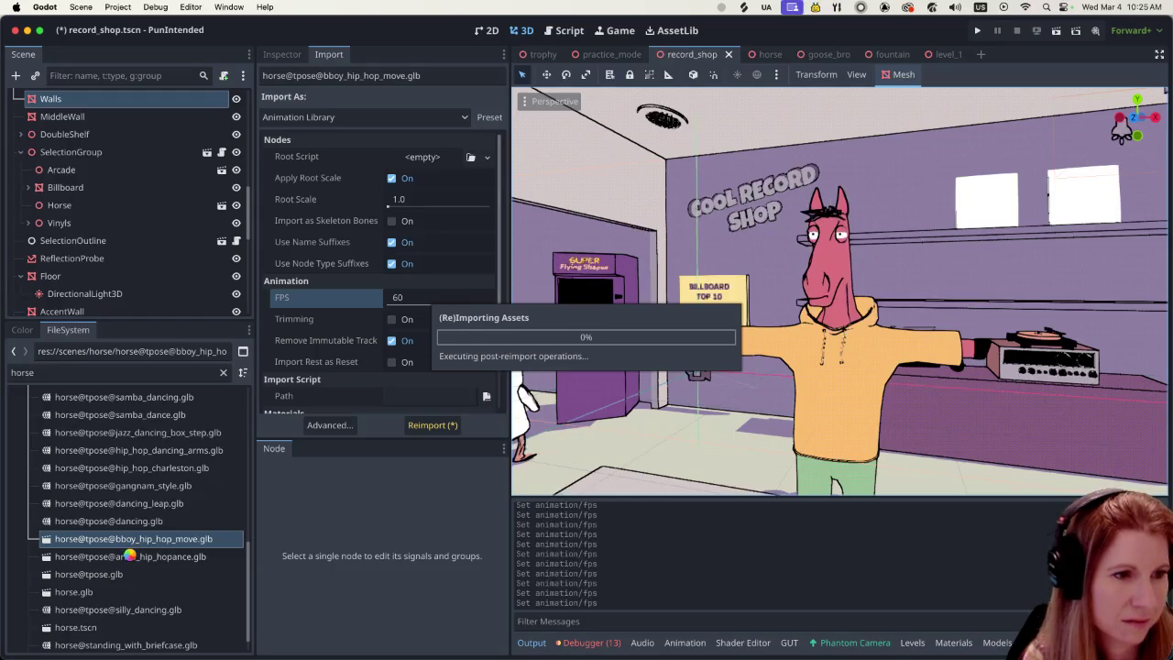
left_click(129, 556)
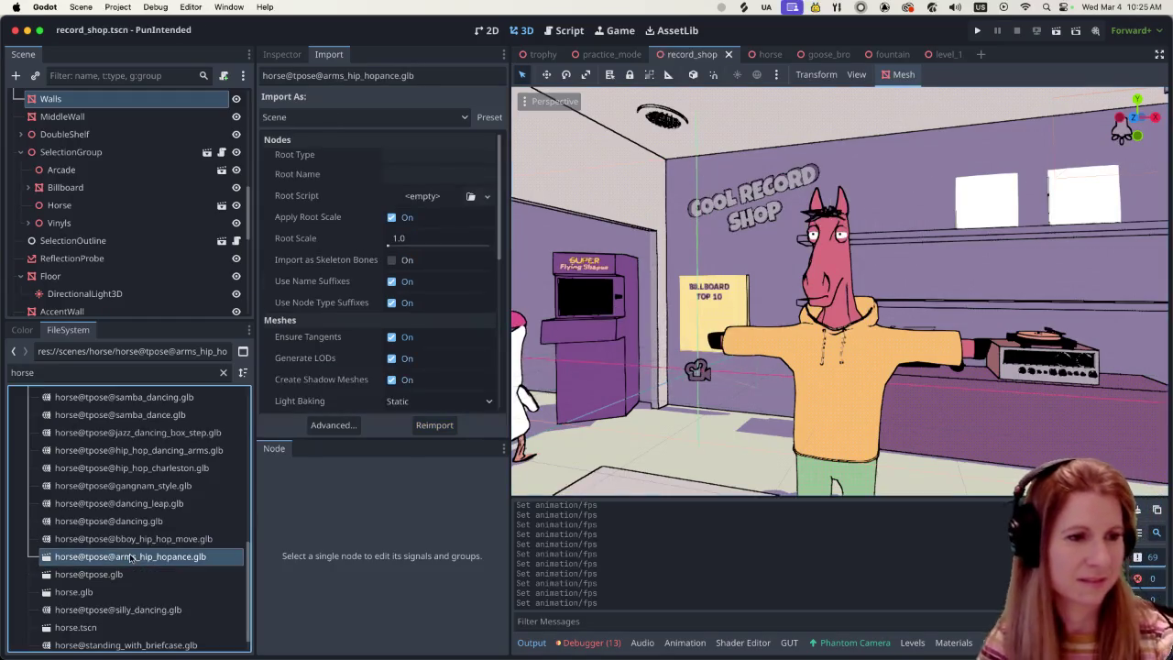
Step: Reimport arms_hip_hopance.glb as an Animation Library at 60 FPS, then switch to the horse scene tab
left_click(294, 117)
left_click(302, 135)
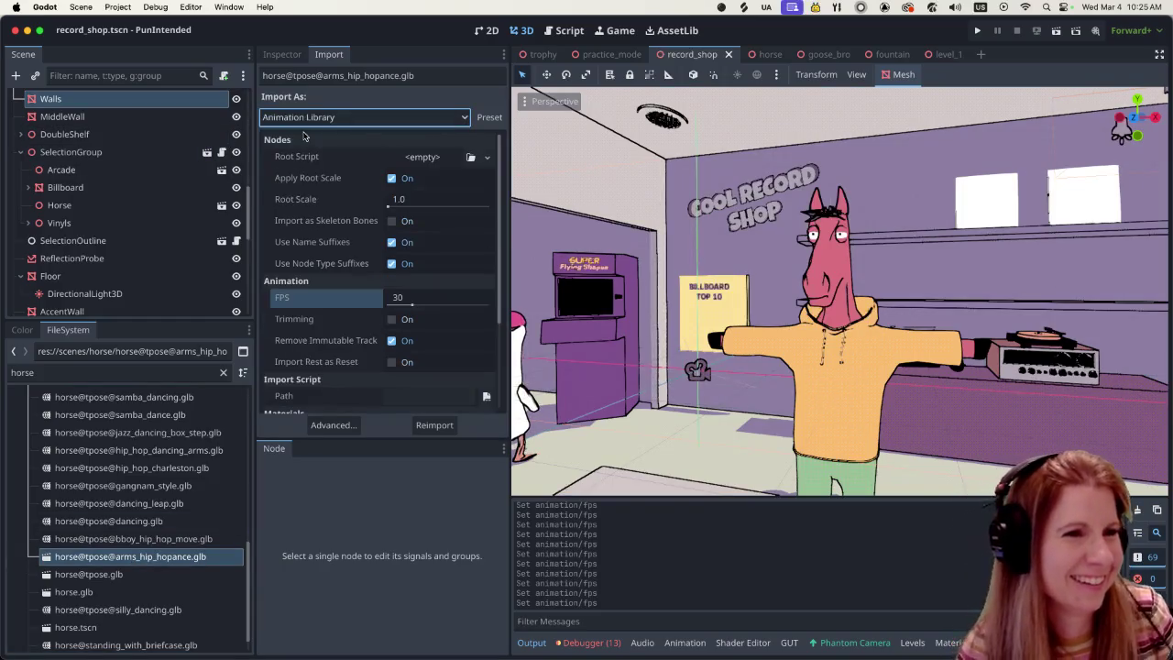
left_click(396, 297)
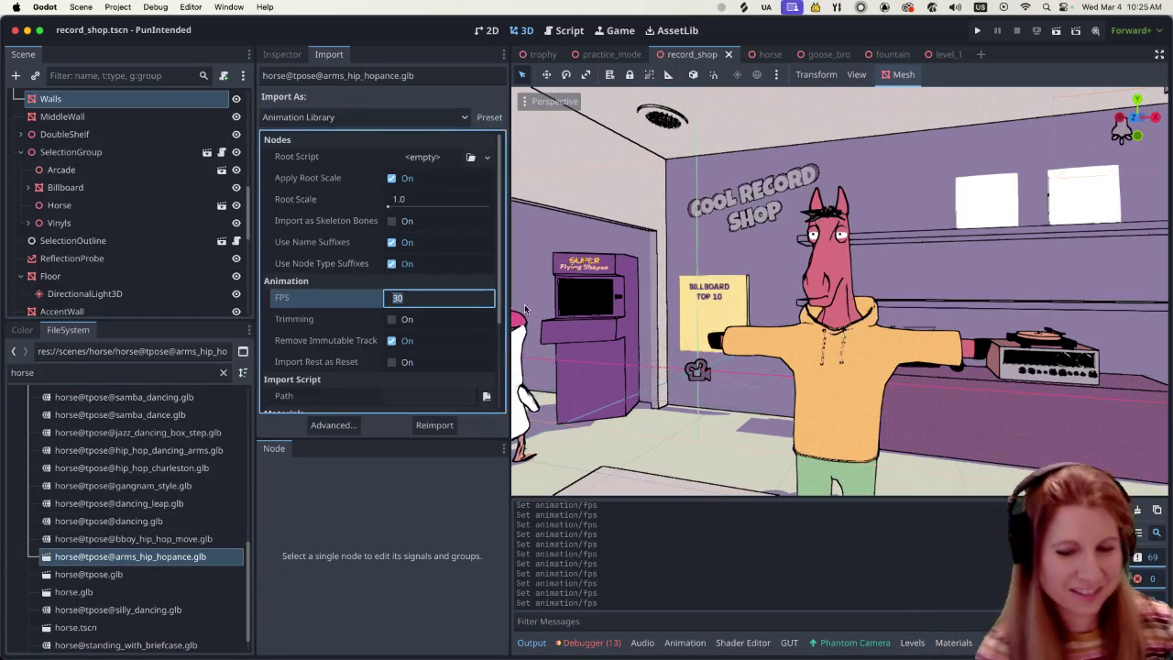
type("60")
key("Return")
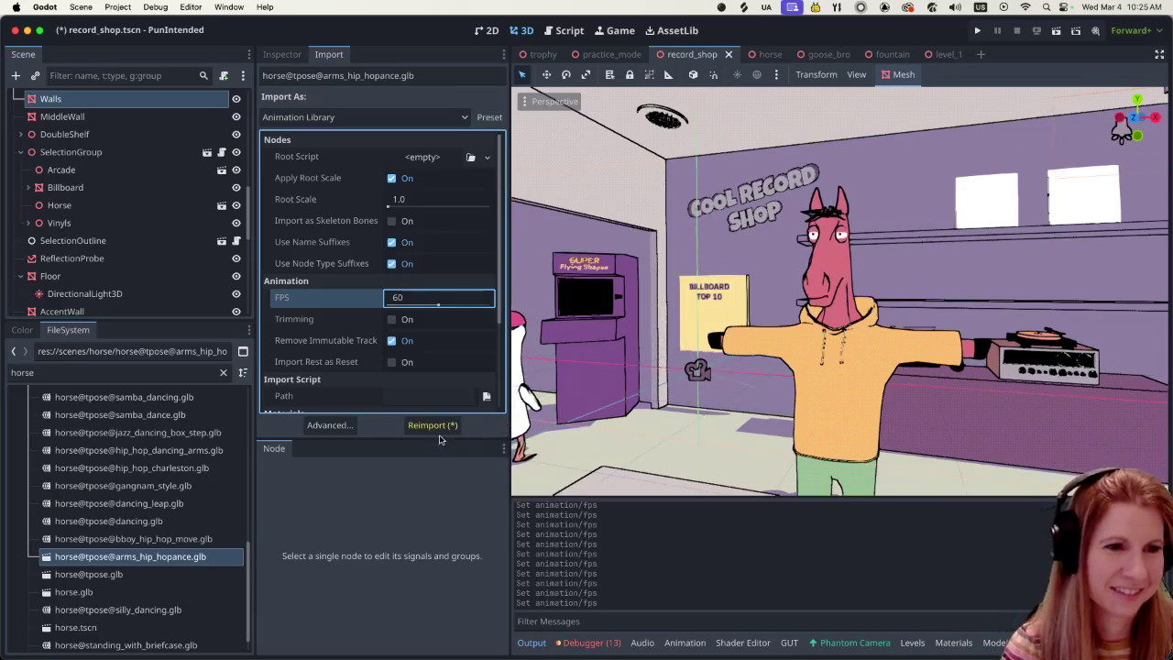
left_click(442, 426)
left_click(656, 345)
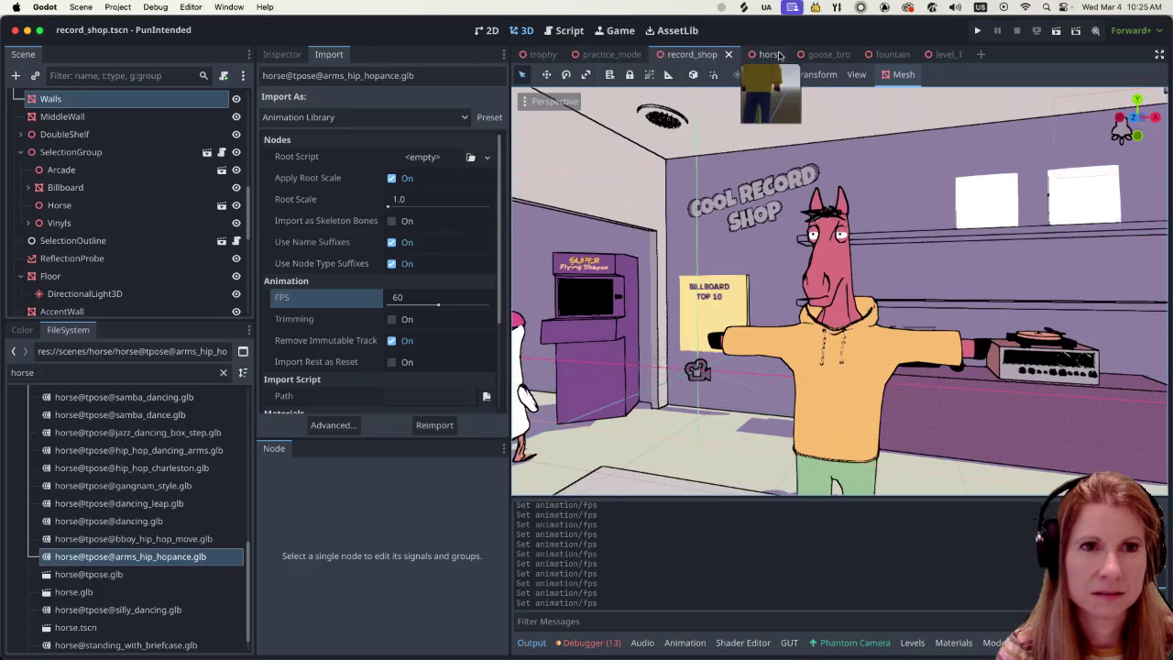
left_click(768, 54)
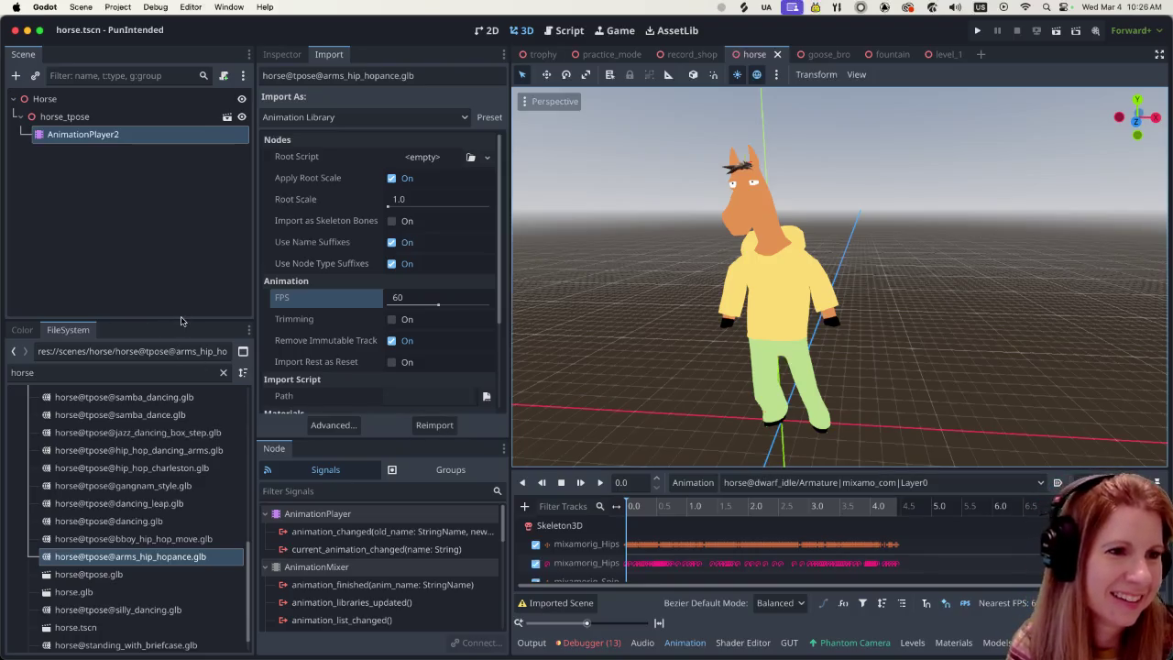
Step: Enlarge the scene tree, then start Load Library from the Animation panel's Manage Animations
left_click_drag(181, 322, 158, 452)
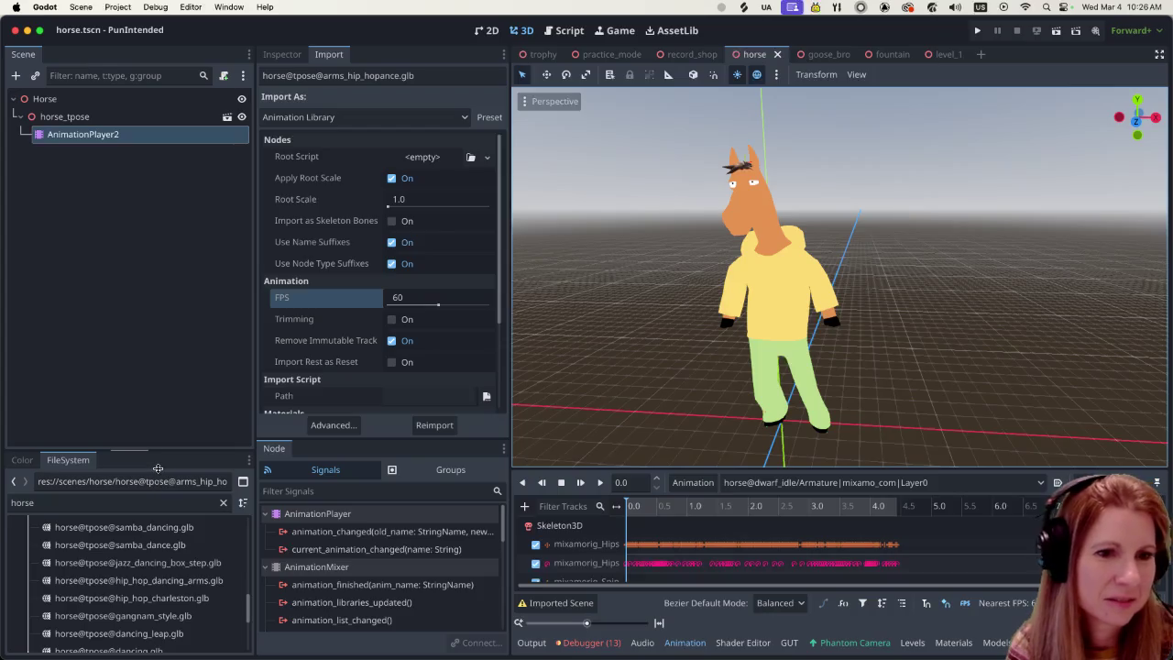
left_click(691, 482)
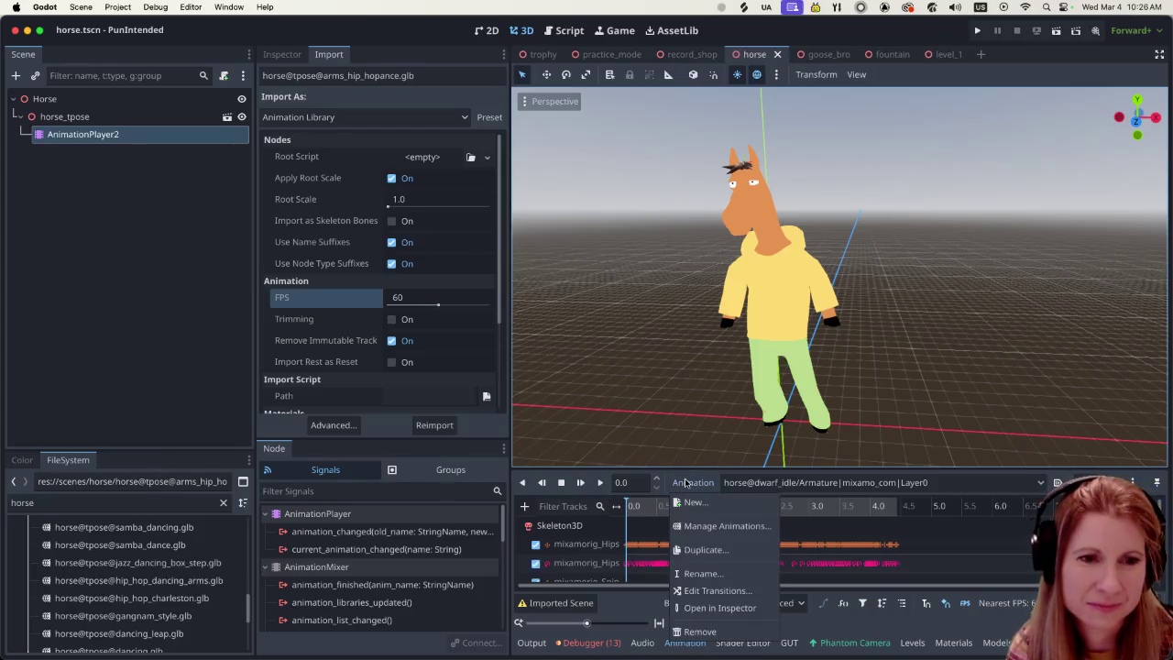
left_click(696, 528)
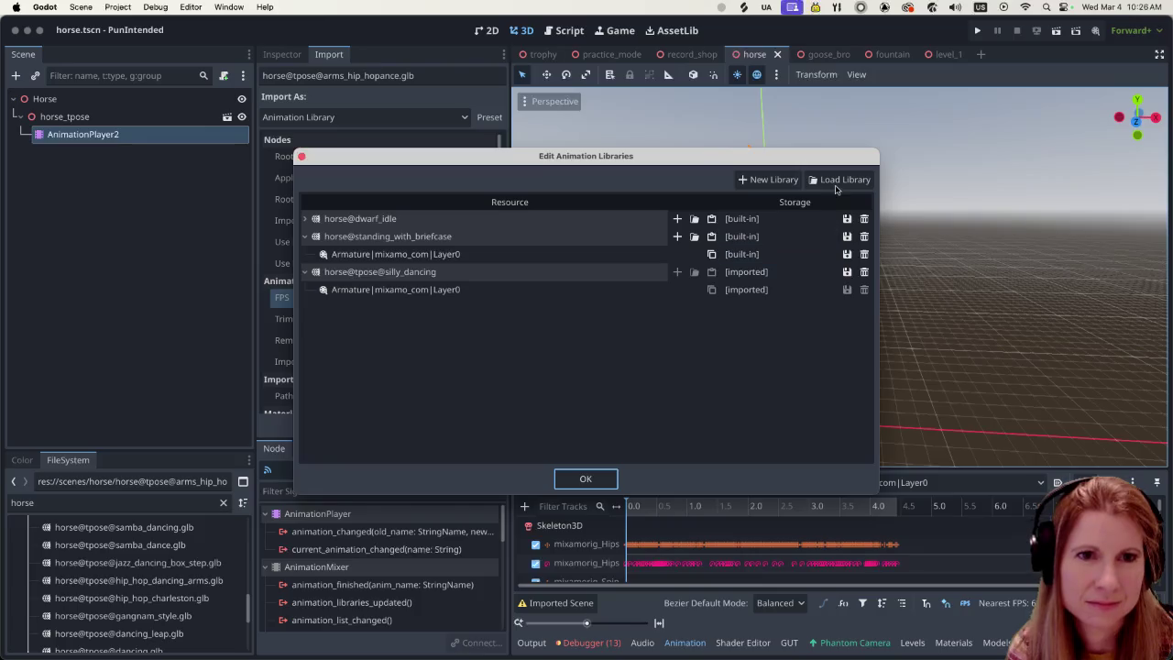
left_click(838, 182)
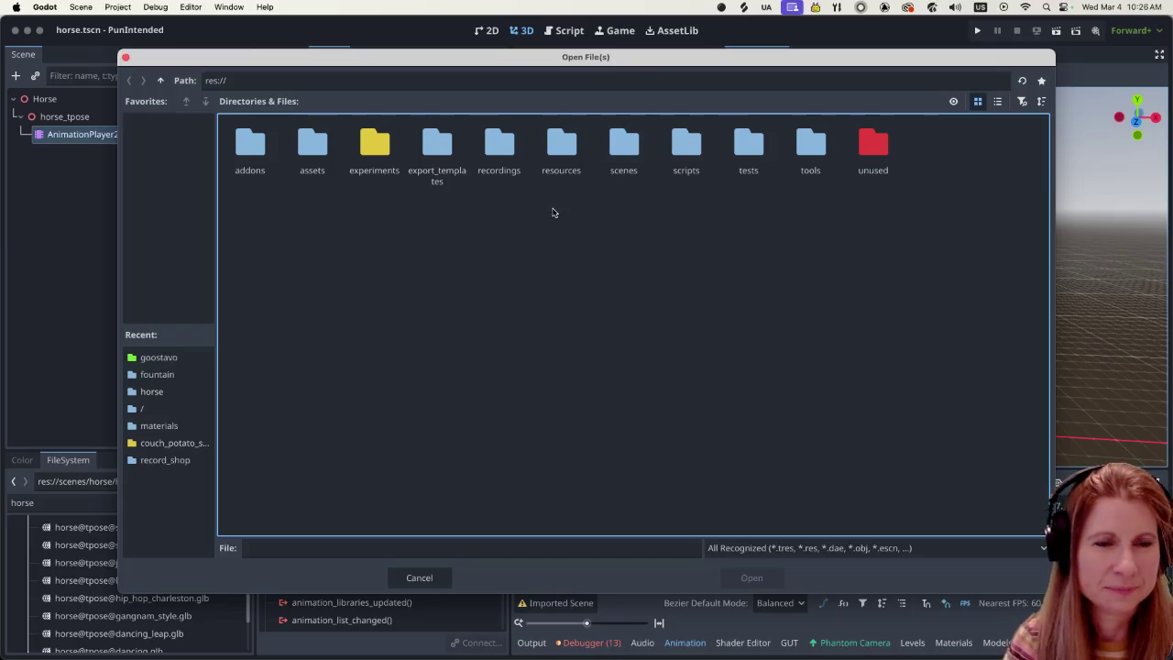
double_click(311, 146)
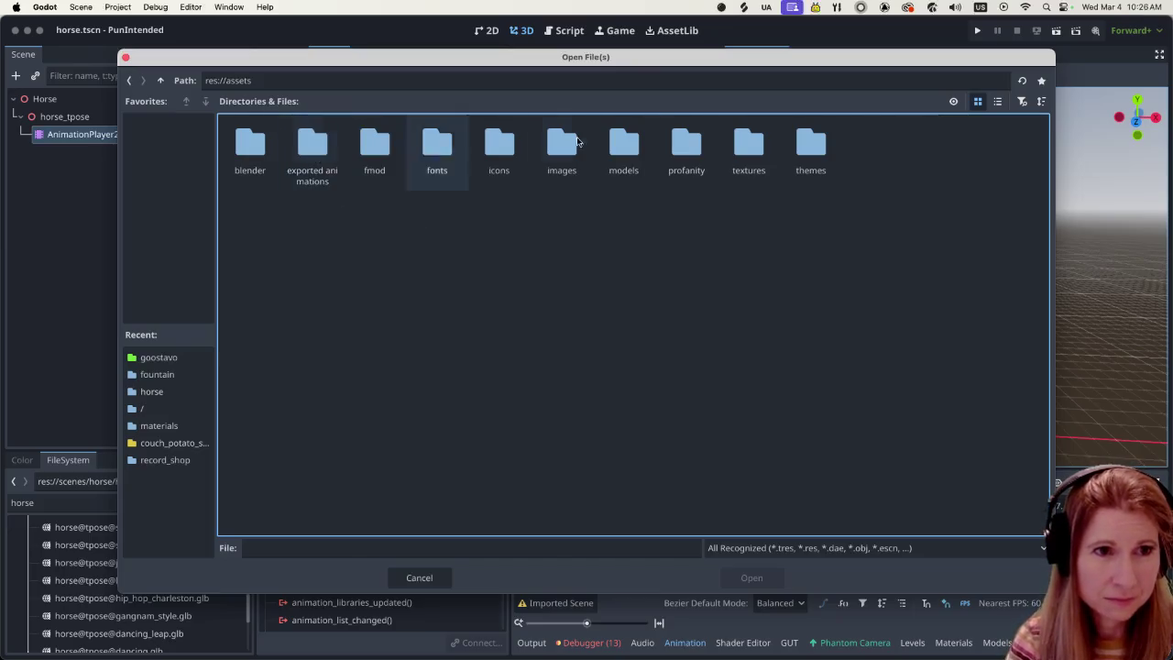
double_click(623, 142)
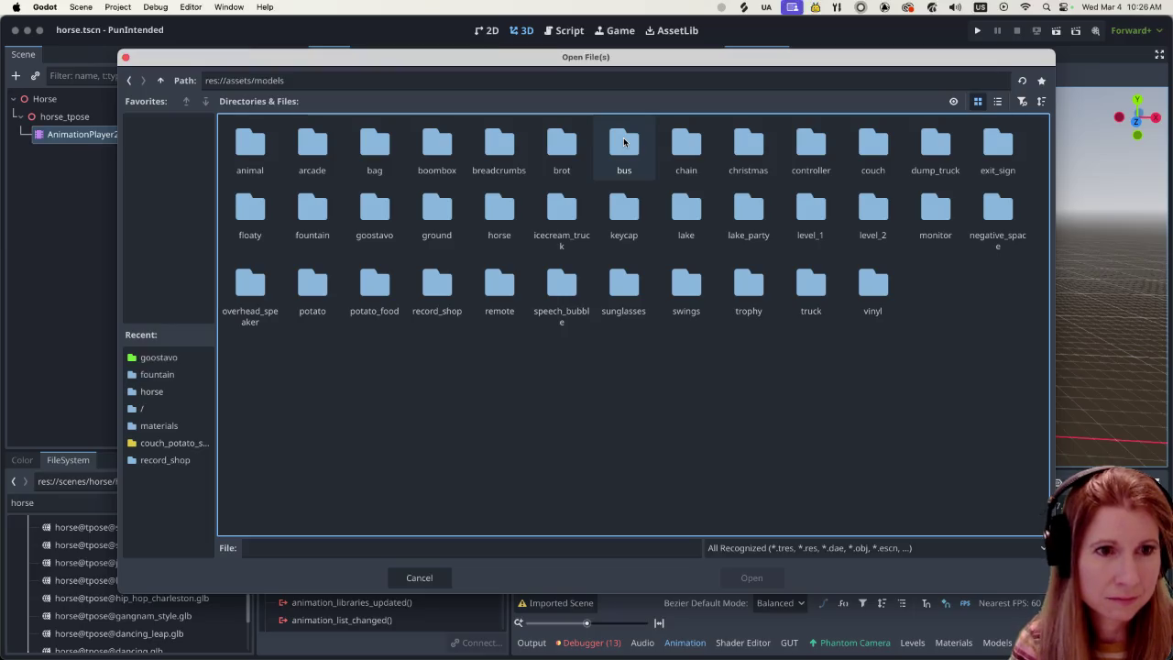
double_click(505, 215)
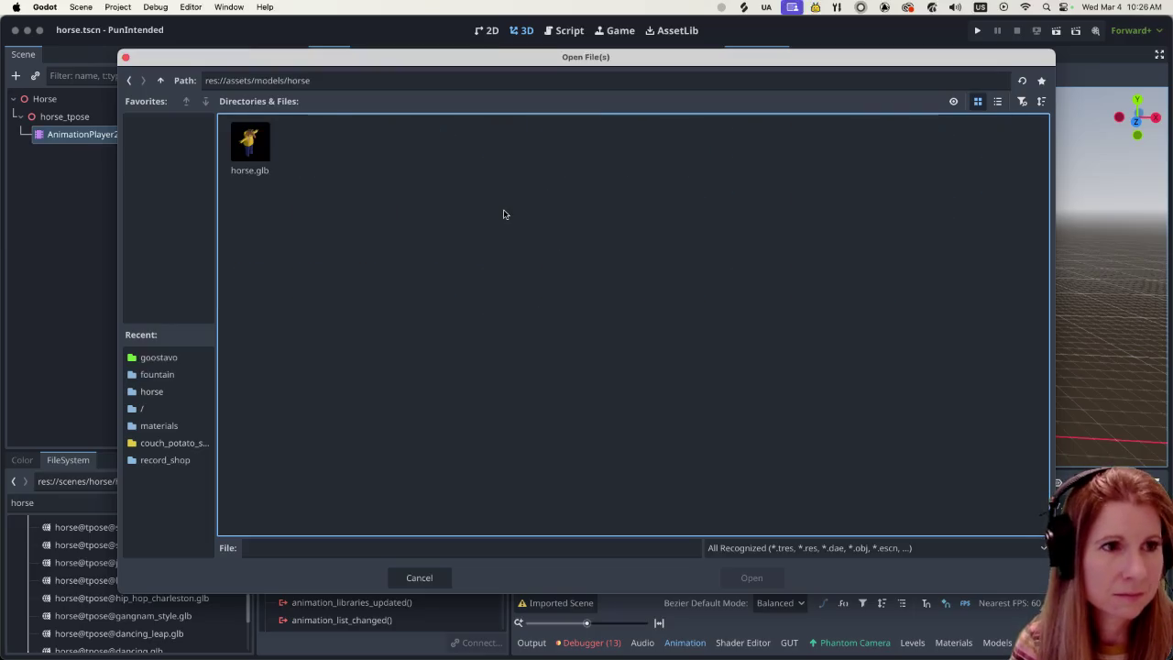
left_click(160, 81)
left_click(160, 81)
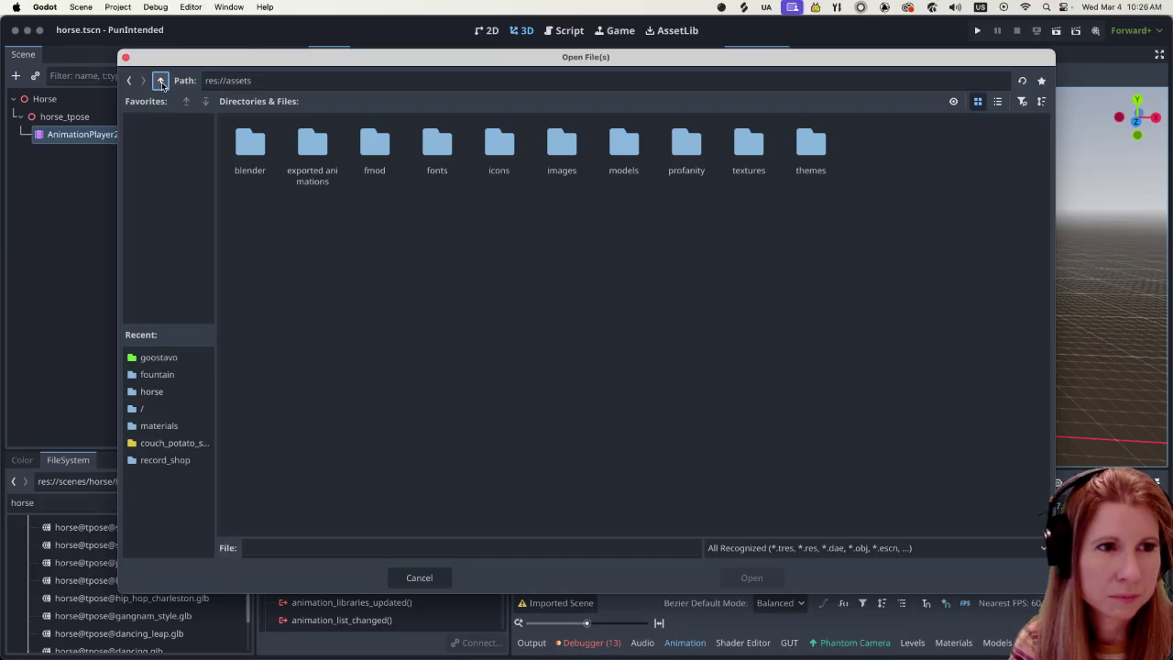
left_click(161, 80)
double_click(541, 141)
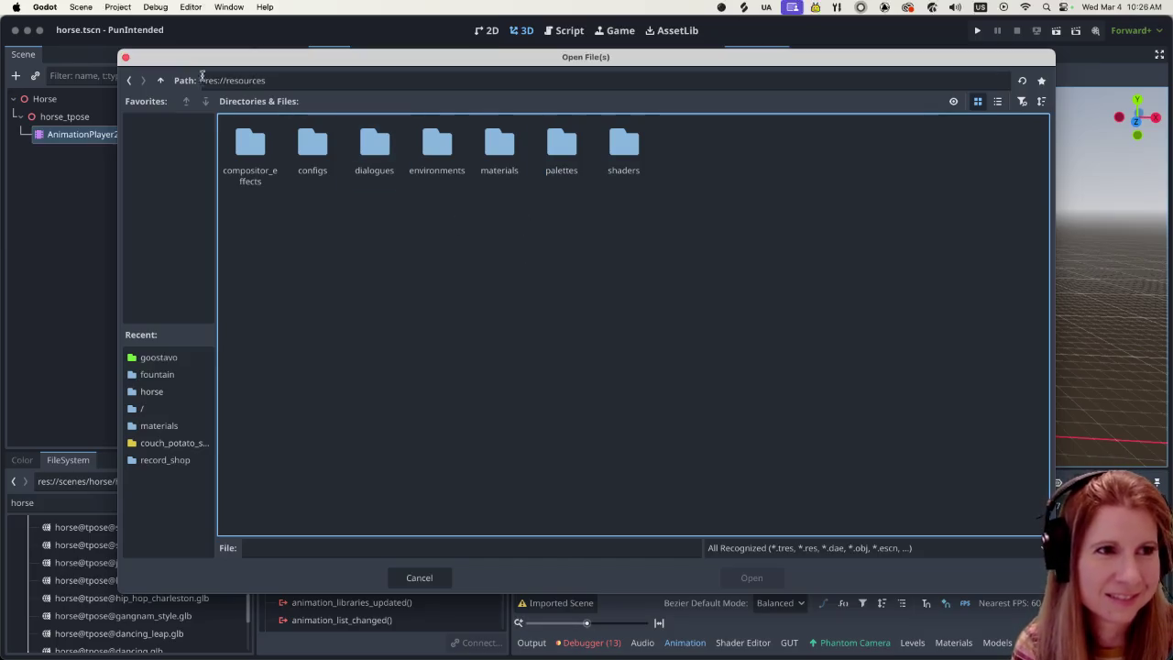
left_click(160, 81)
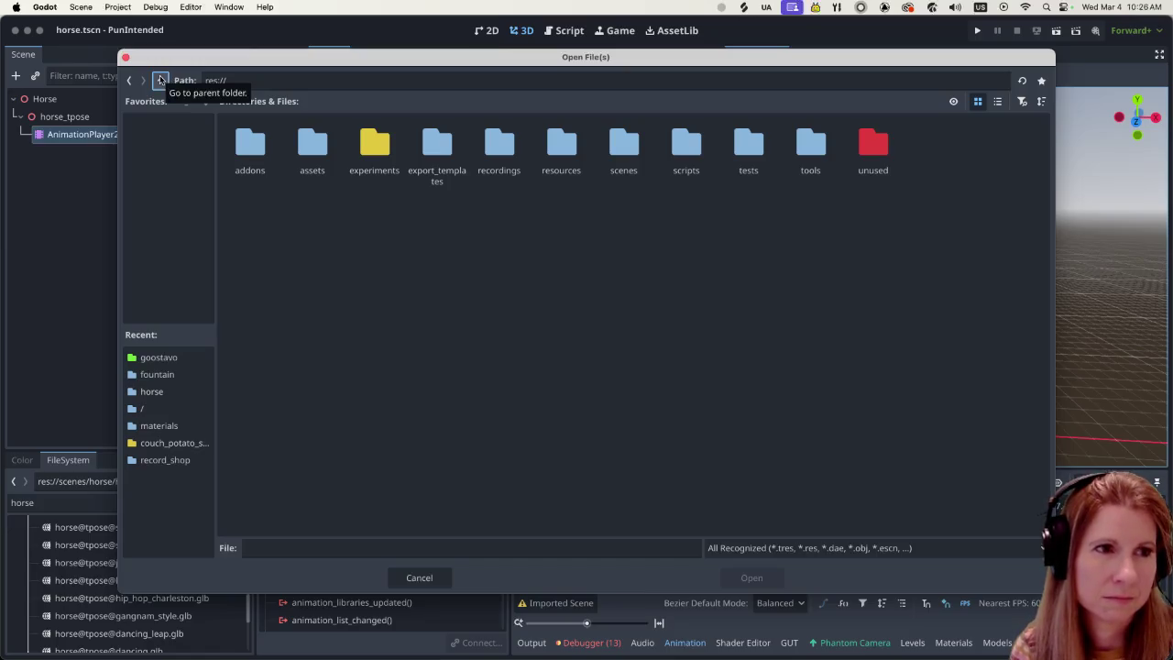
left_click(418, 579)
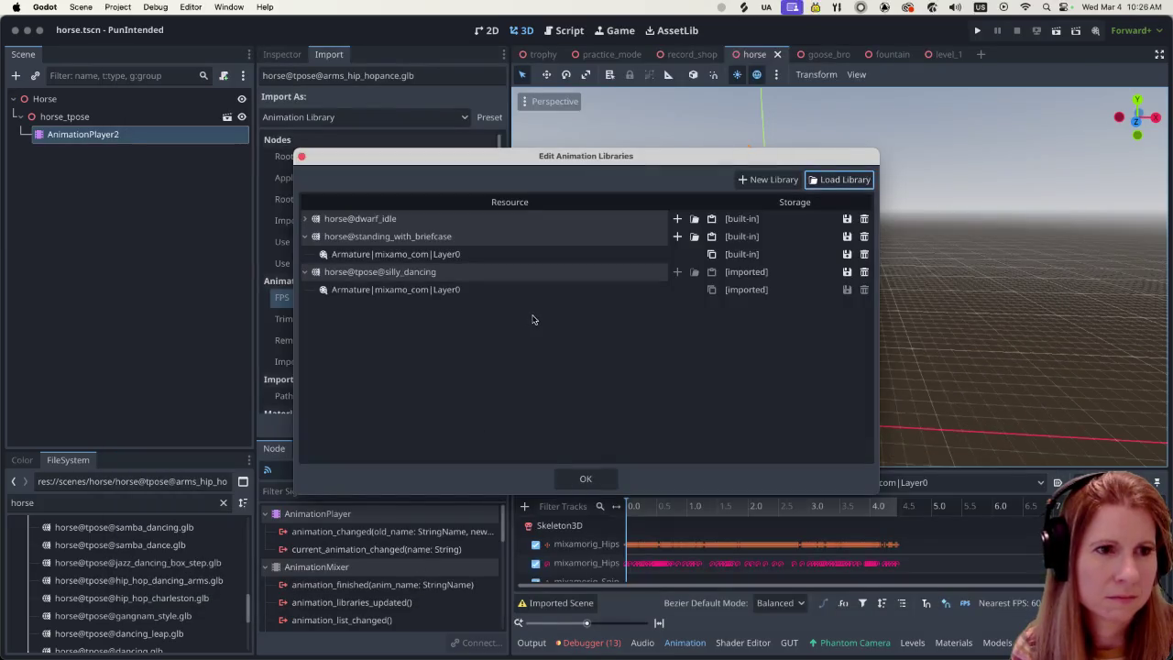
left_click(848, 180)
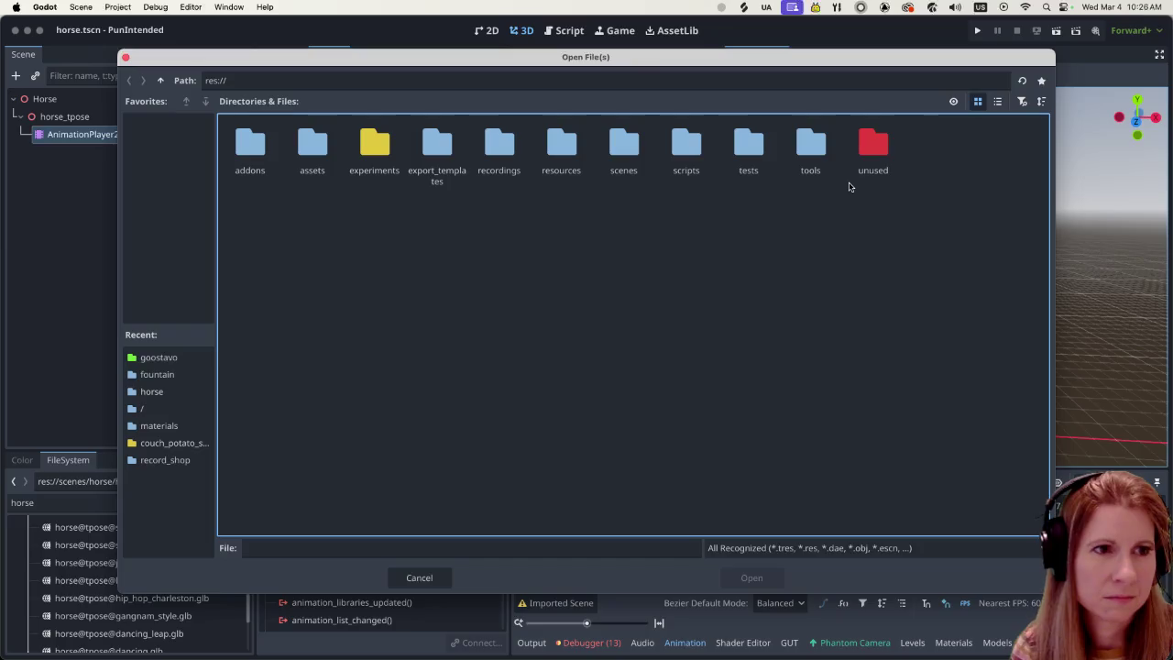
key("super+Tab")
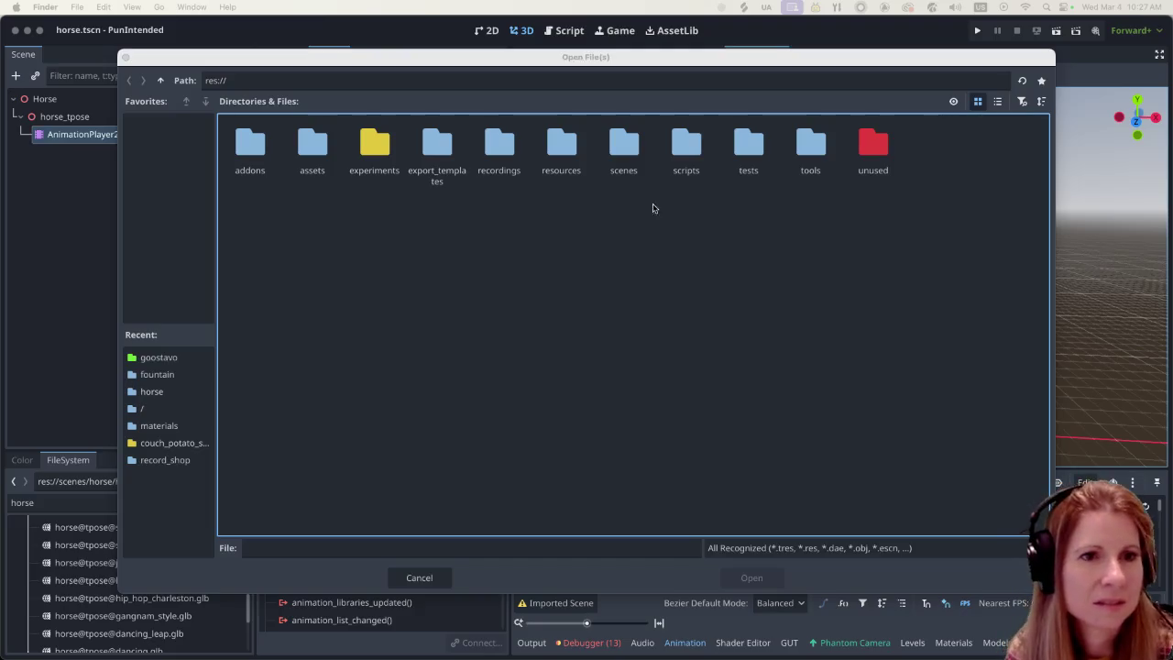
Step: In the scenes/horse folder, select the horse@dwarf_idle and standing-with-briefcase .glb files
double_click(624, 142)
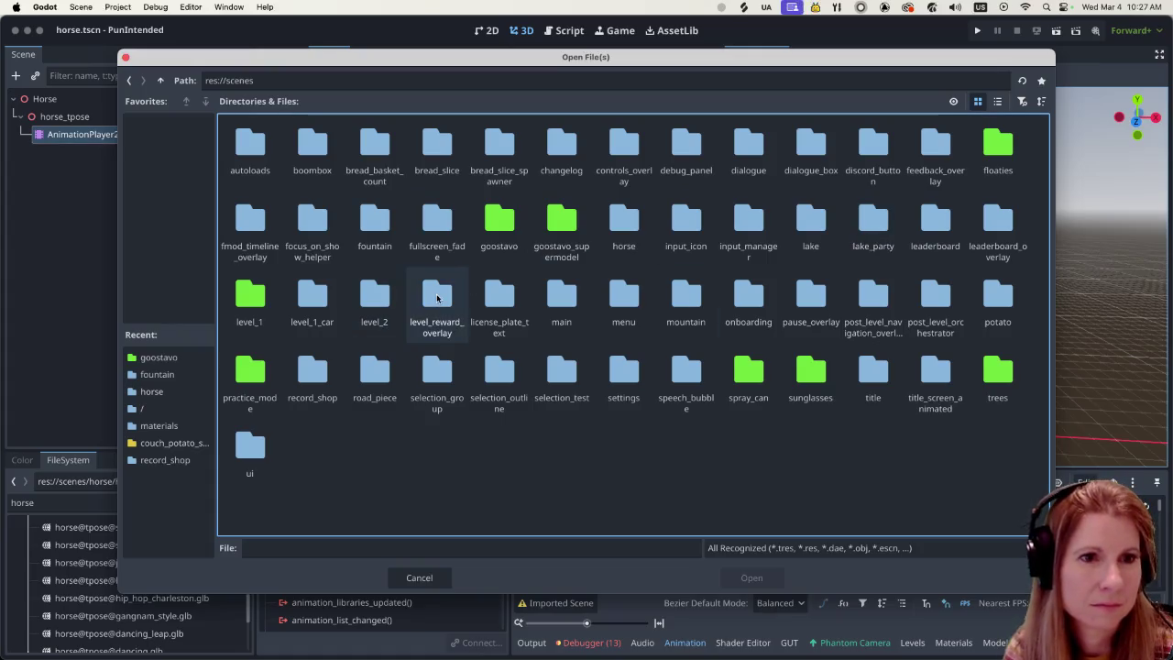
double_click(632, 219)
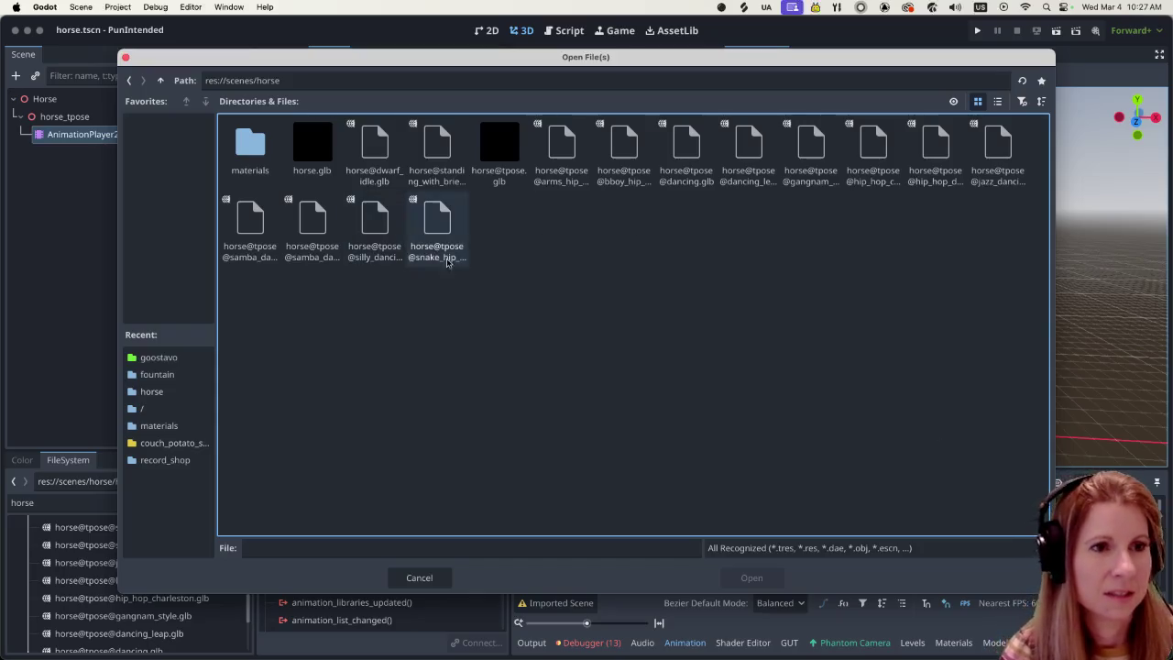
left_click_drag(363, 62, 354, 58)
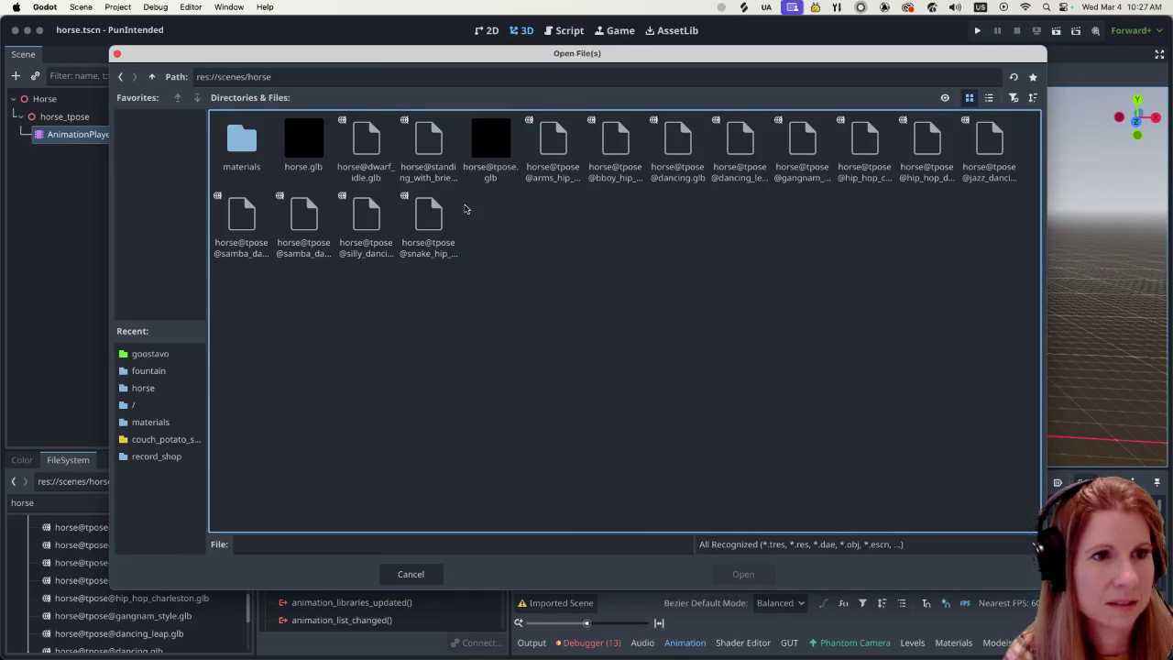
left_click(359, 147)
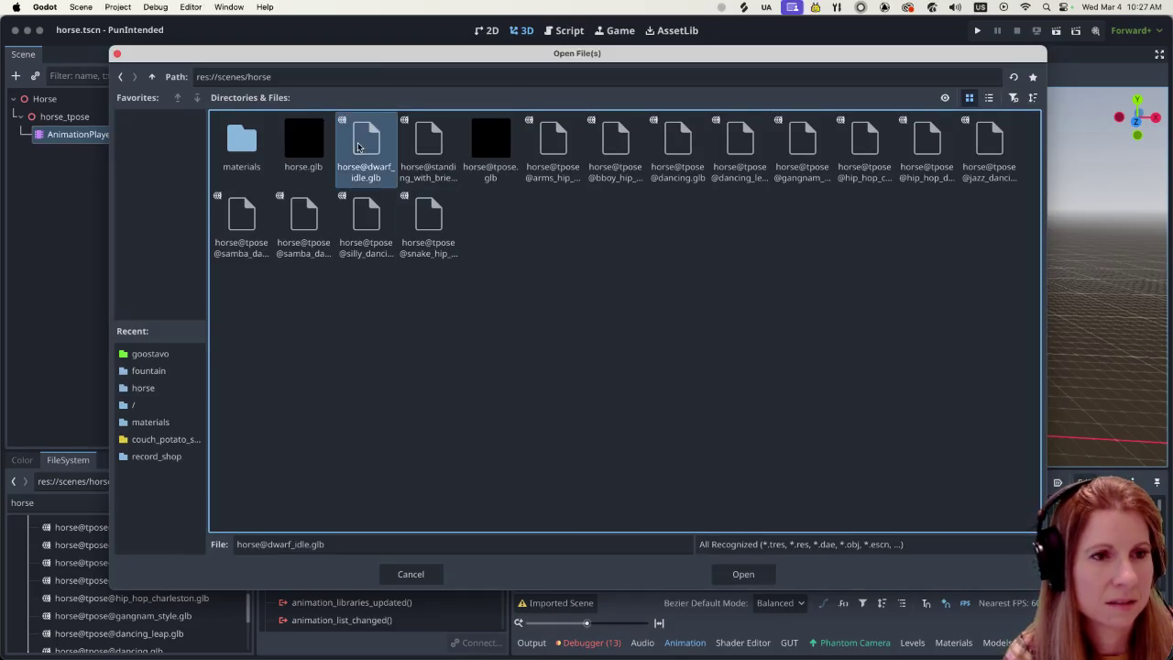
left_click(439, 146, "shift")
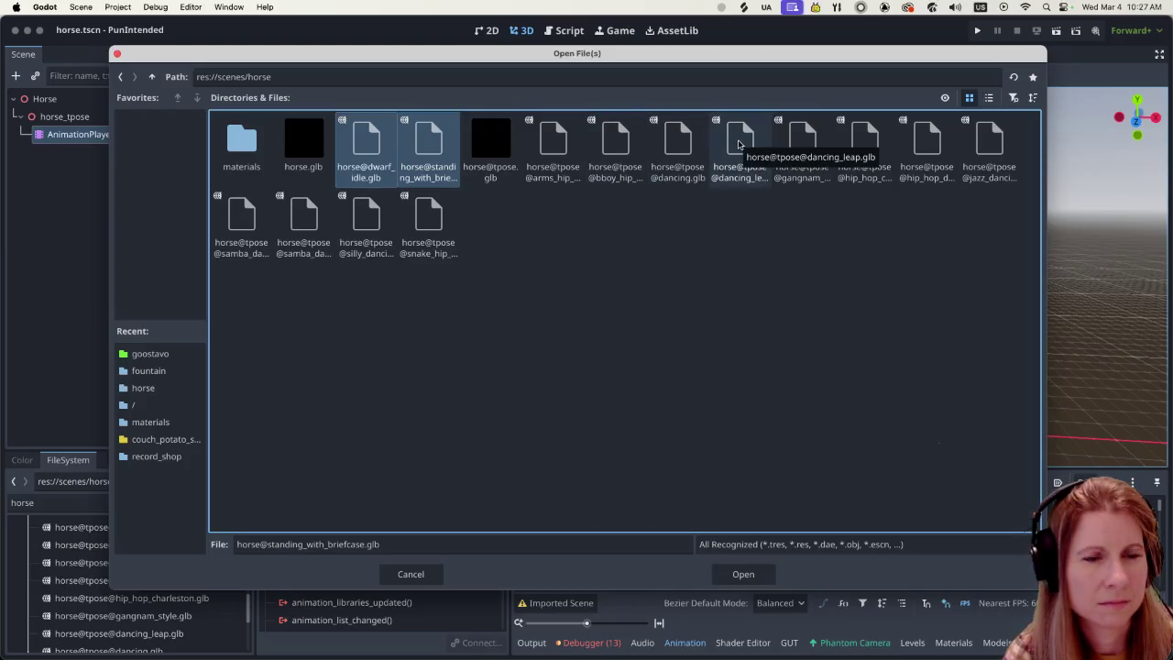
Step: Add arms_hip_hop, bboy_hip_hop_move, dancing, dancing_leap, gangnam_style, hip_hop_charleston and hip_hop_dancing_arms
left_click(564, 137, "shift")
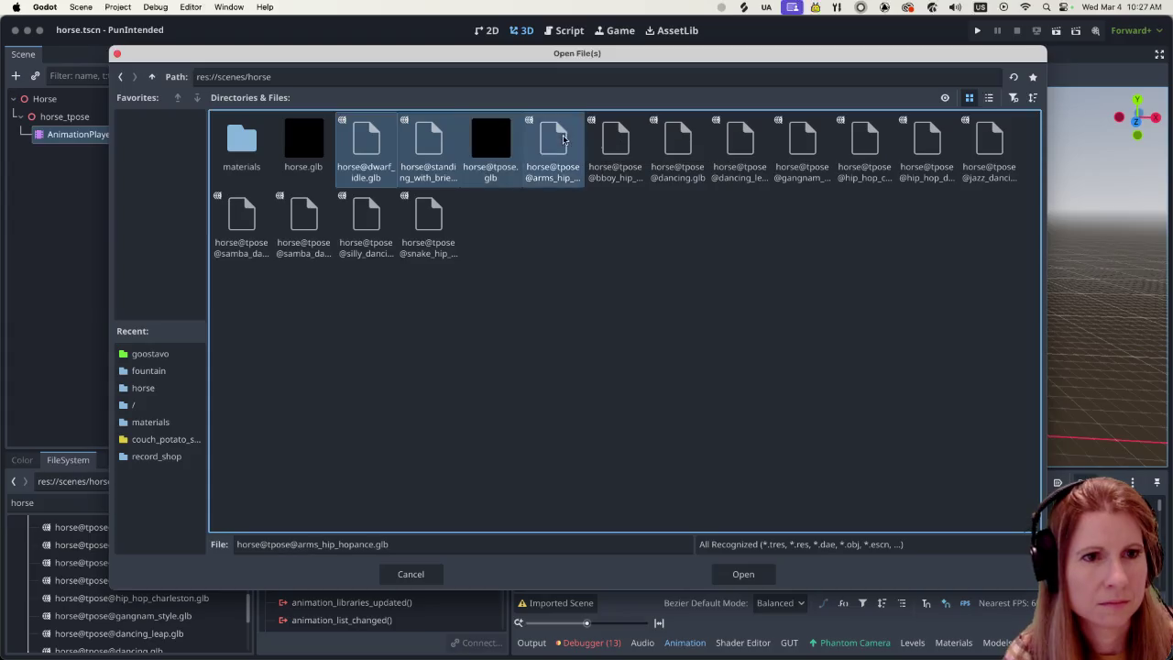
left_click(618, 144, "shift")
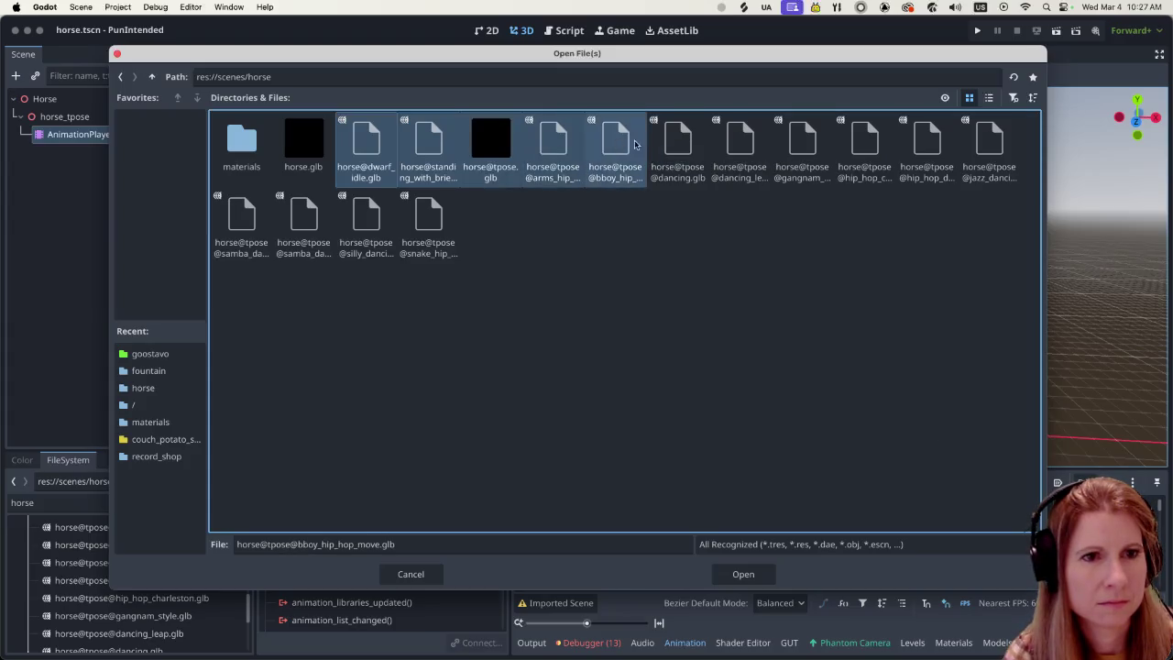
left_click(667, 145, "shift")
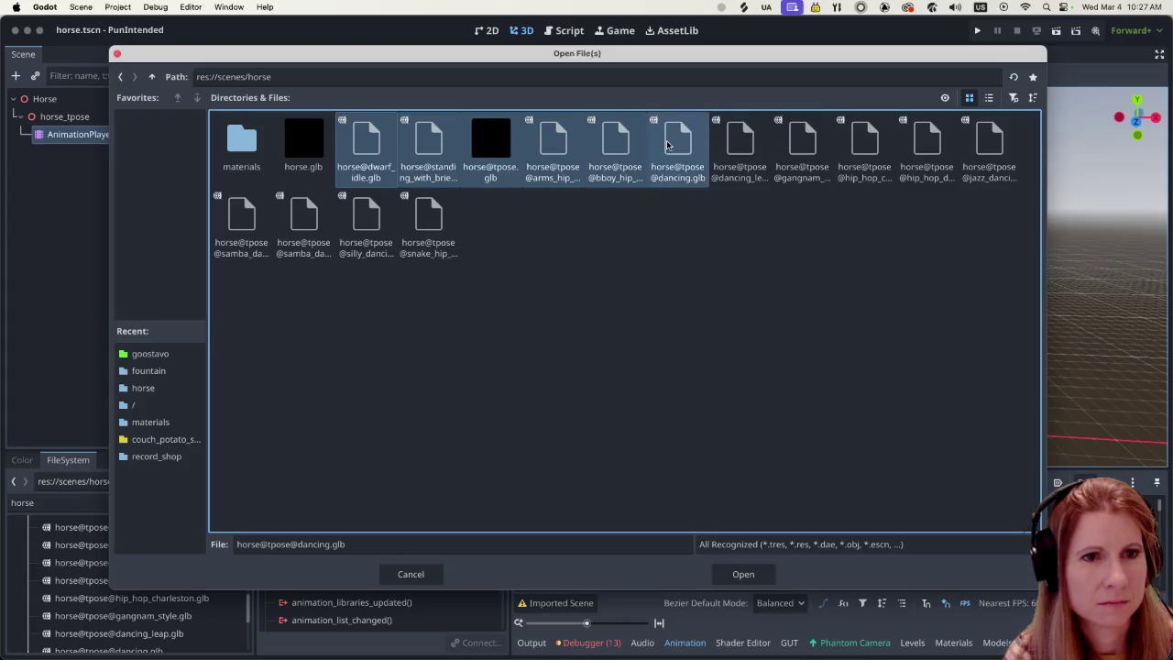
left_click(738, 140, "shift")
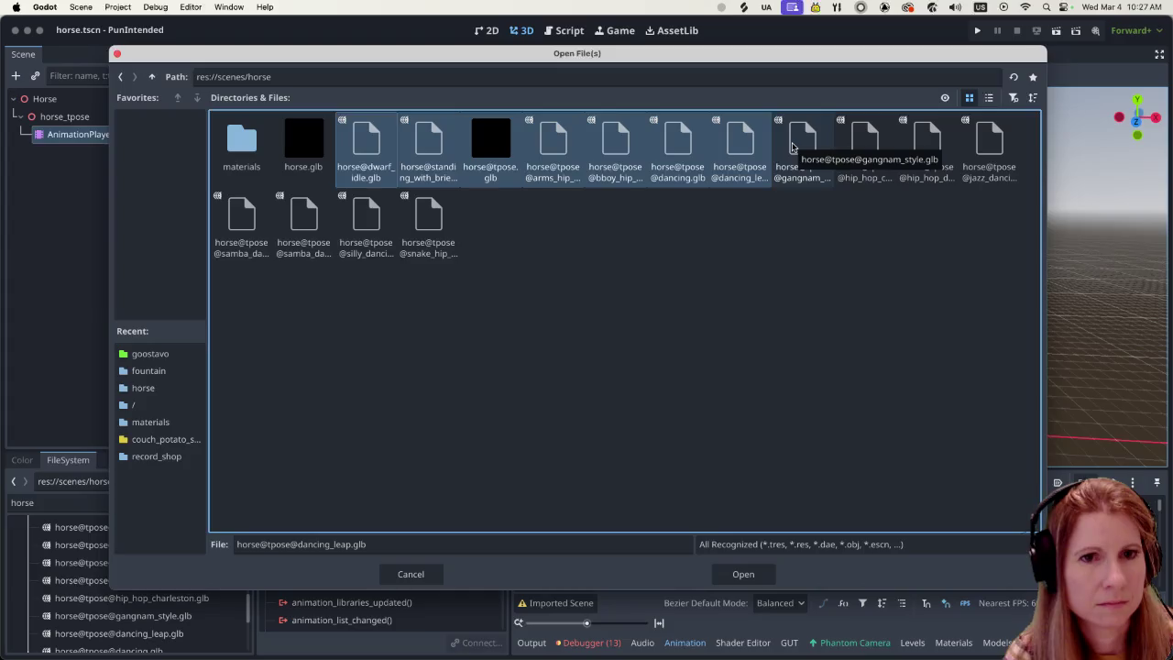
left_click(792, 146, "shift")
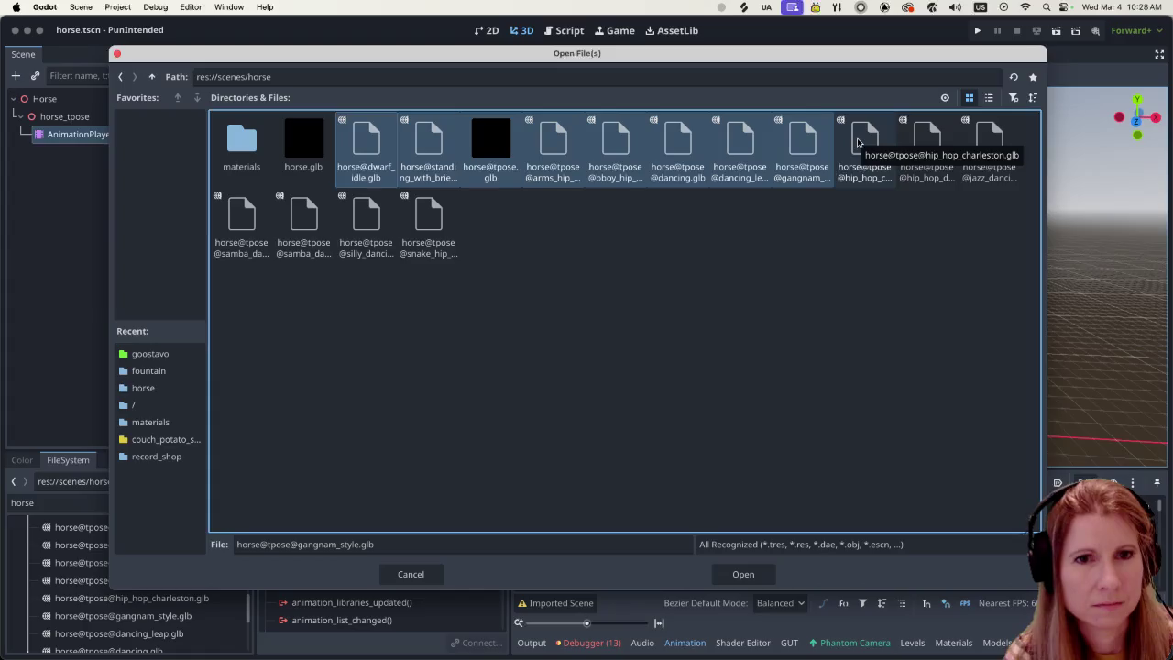
left_click(858, 140, "shift")
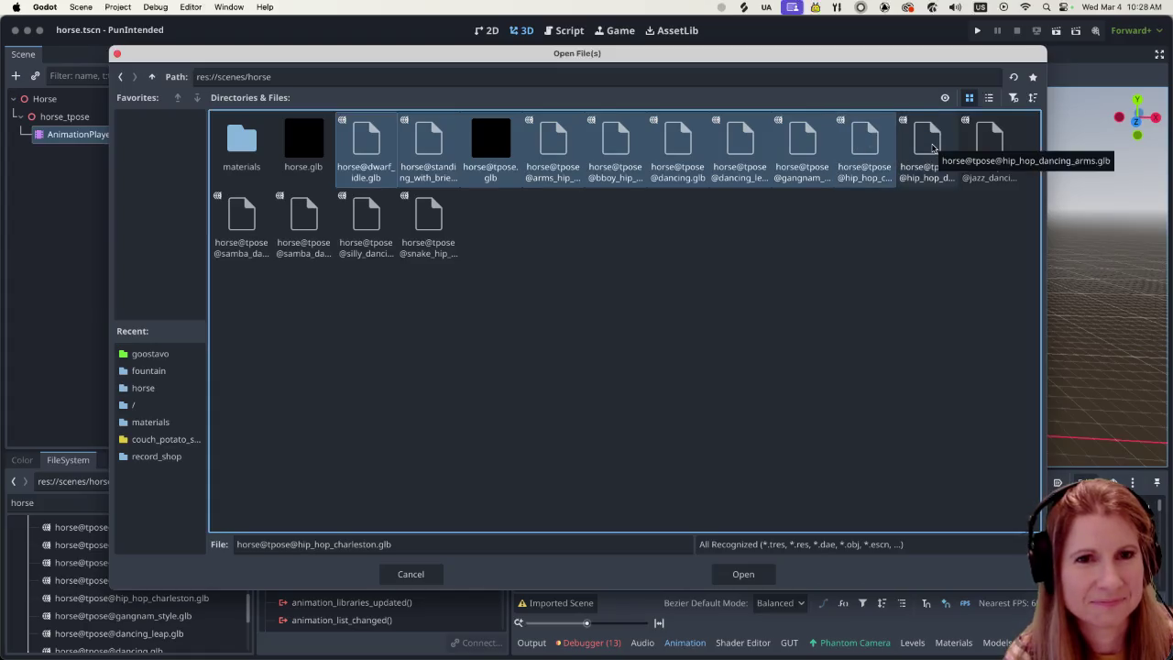
left_click(933, 147, "shift")
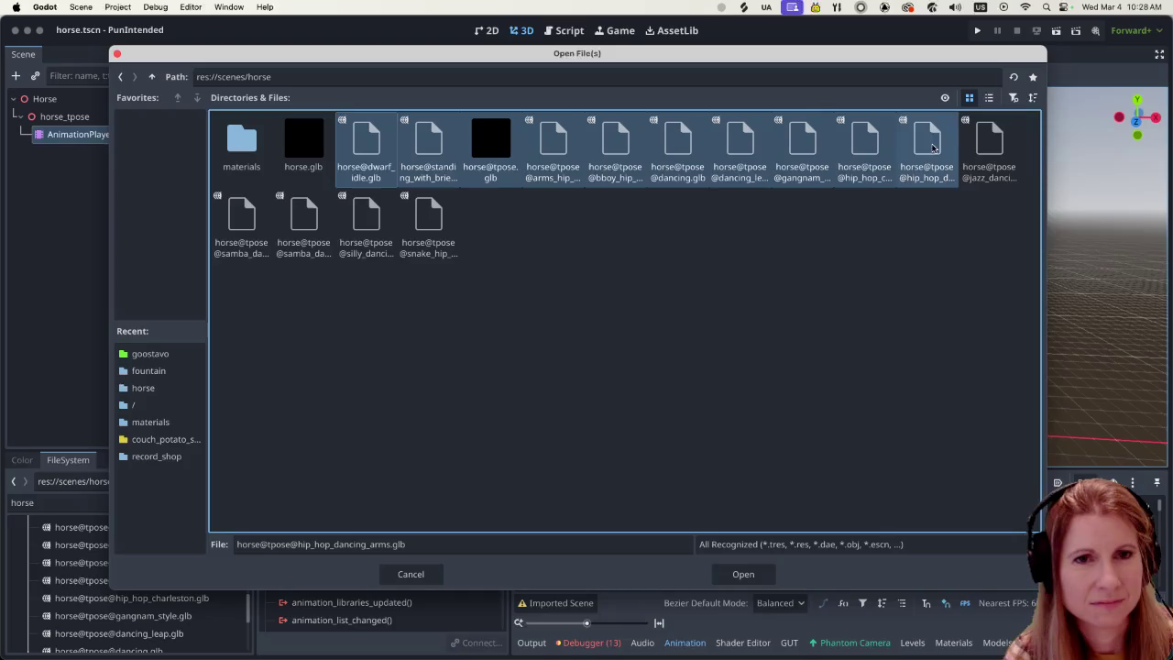
Step: Add jazz_dancing_box_step, samba_dance, samba_dancing, snake_hip_hop and silly_dancing, then load all as libraries
left_click(980, 144, "shift")
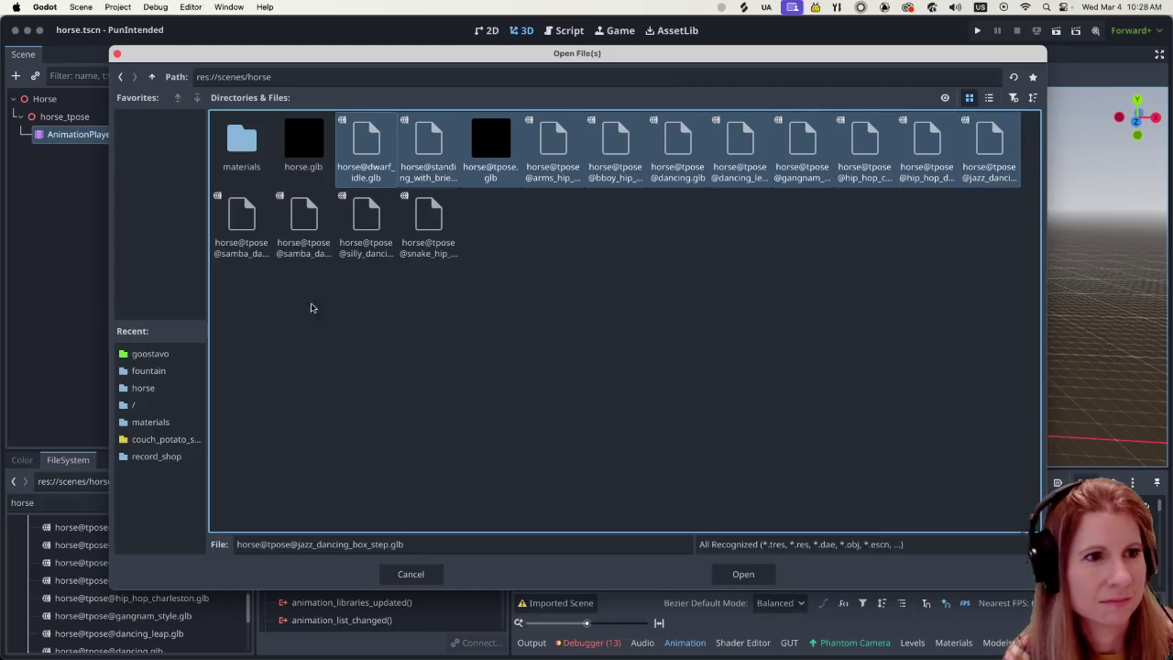
left_click(258, 225, "shift")
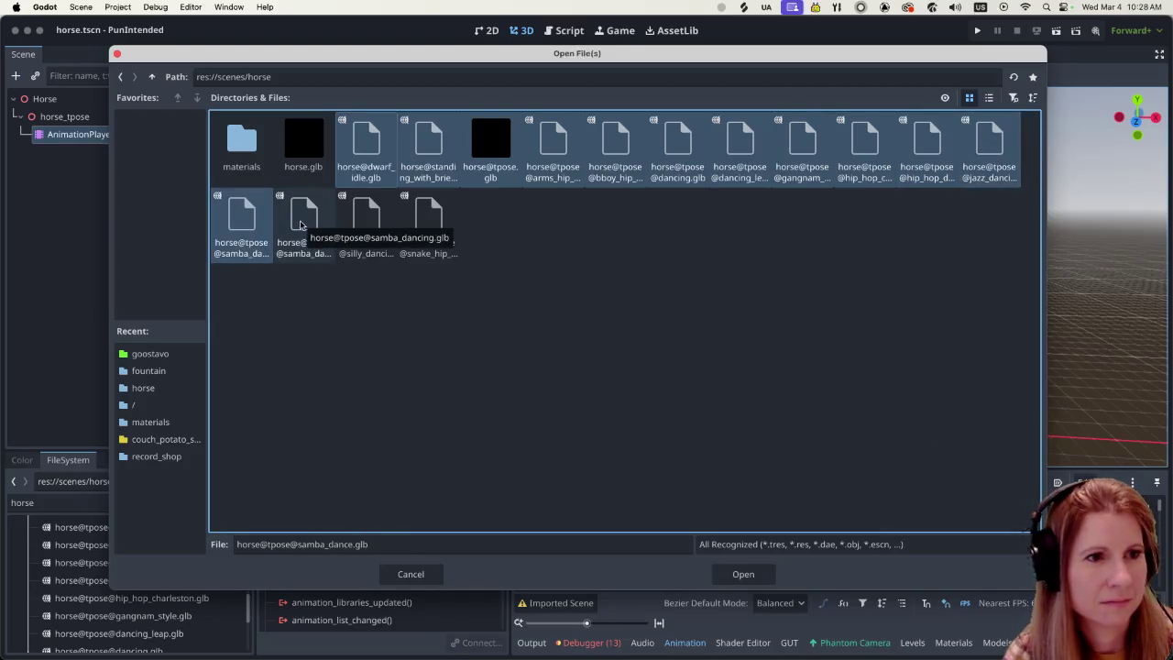
left_click(302, 224, "shift")
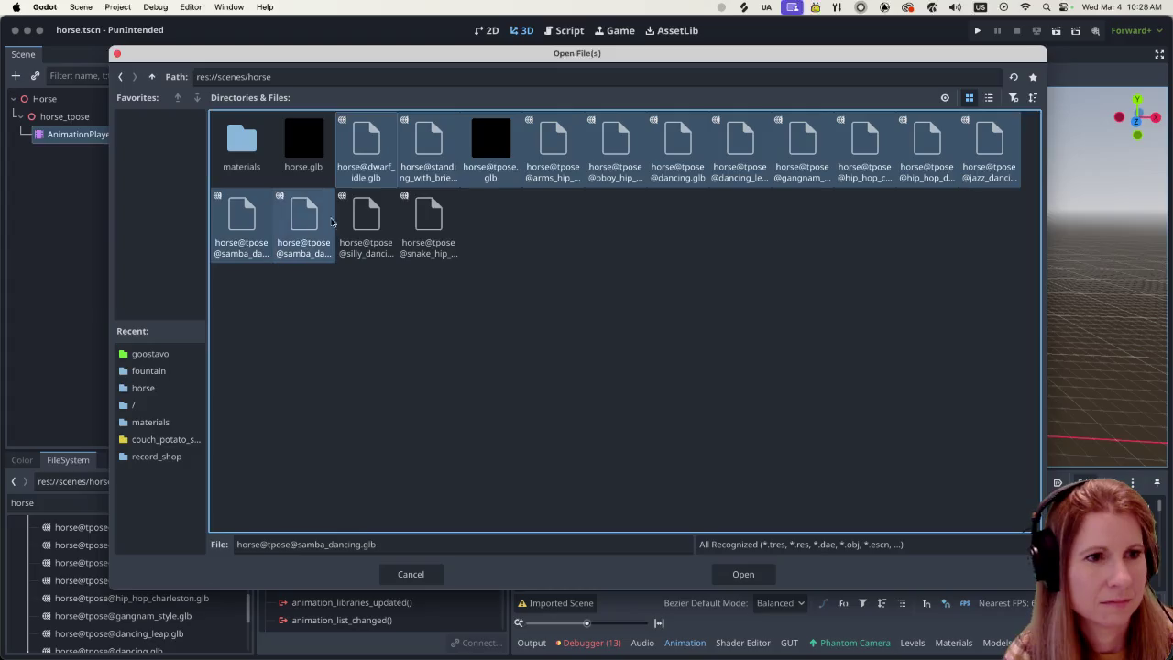
left_click(417, 216, "shift")
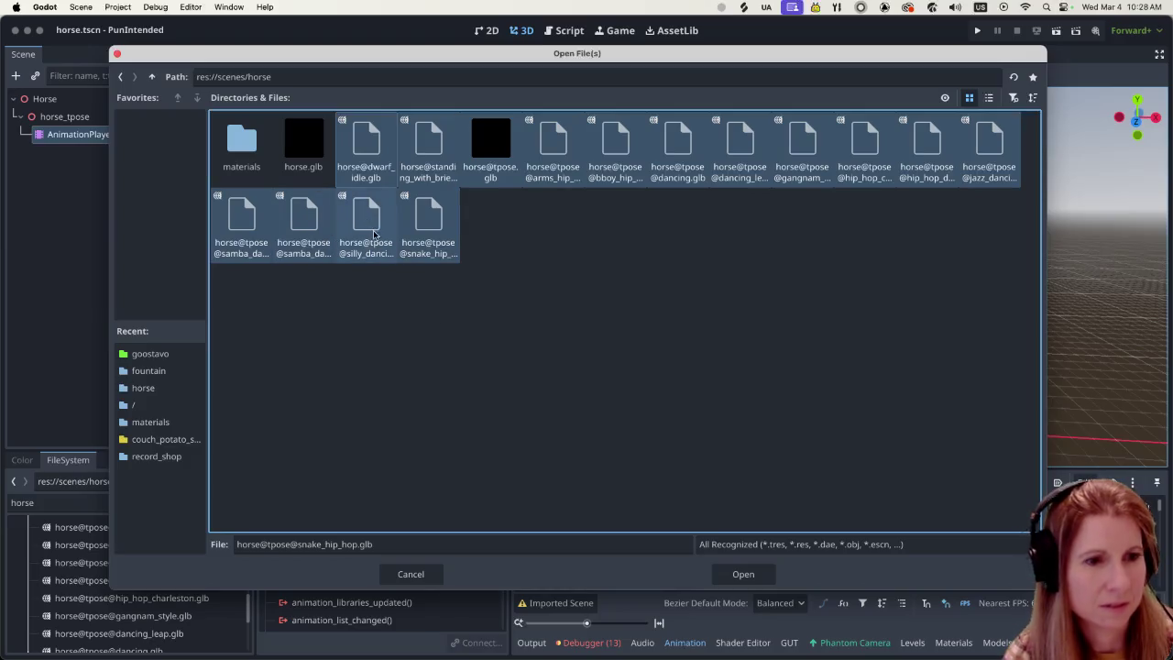
left_click(371, 224, "super")
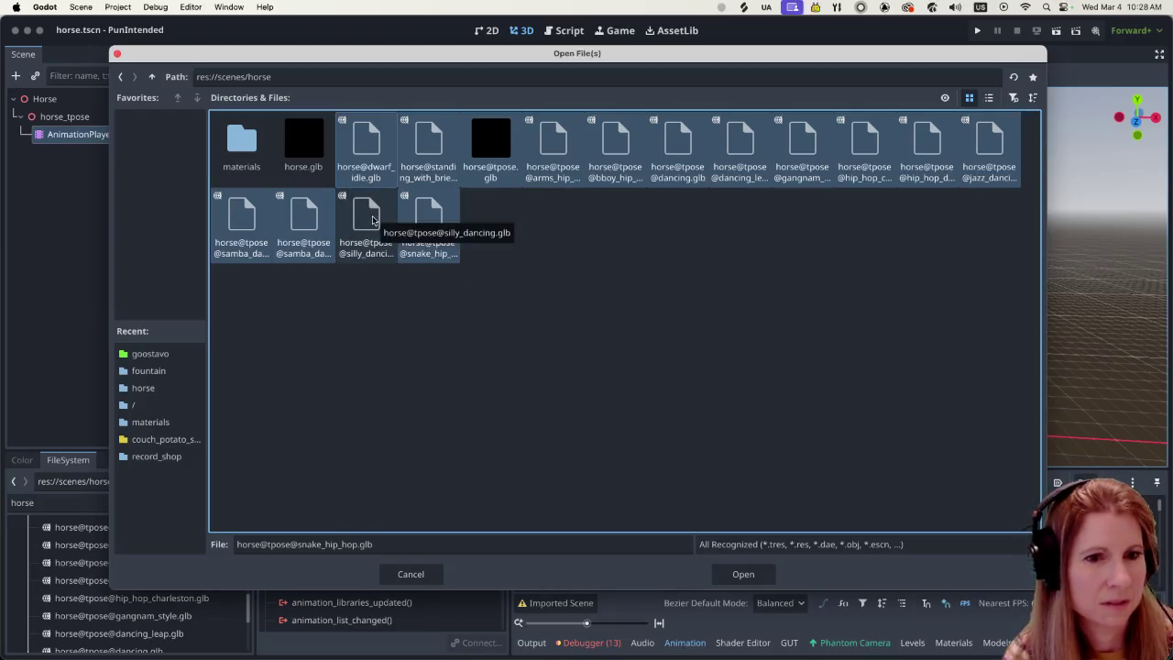
left_click(744, 574)
left_click(744, 574)
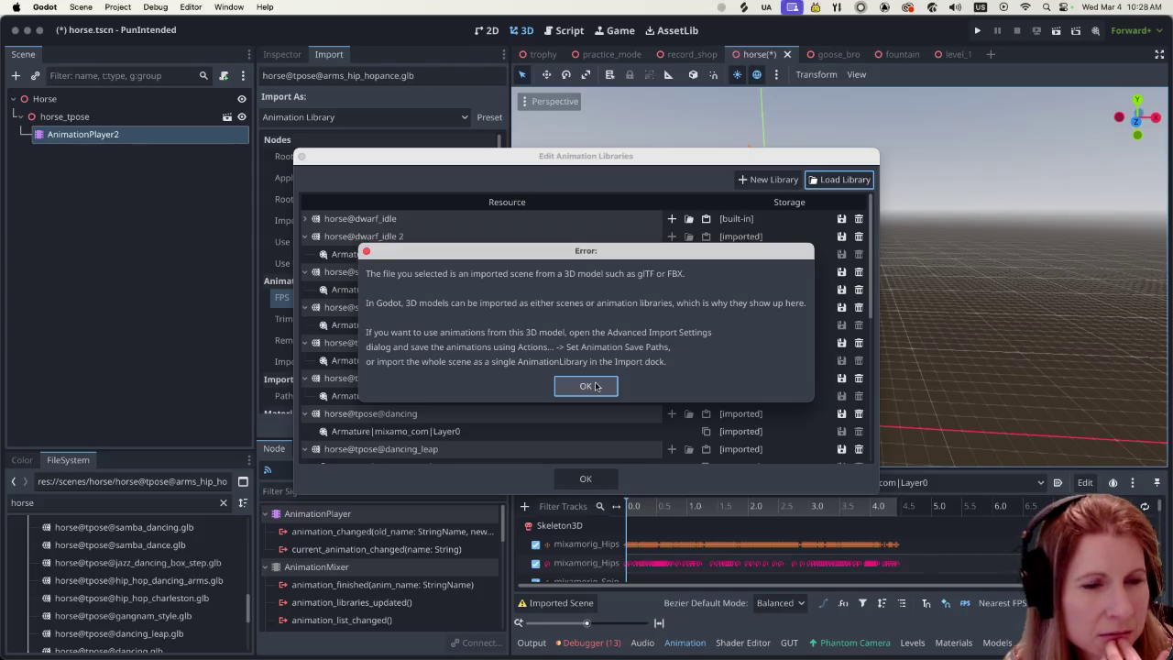
Step: Dismiss the imported-scene error and close Edit Animation Libraries
left_click(595, 386)
scroll(564, 369, "down", 5)
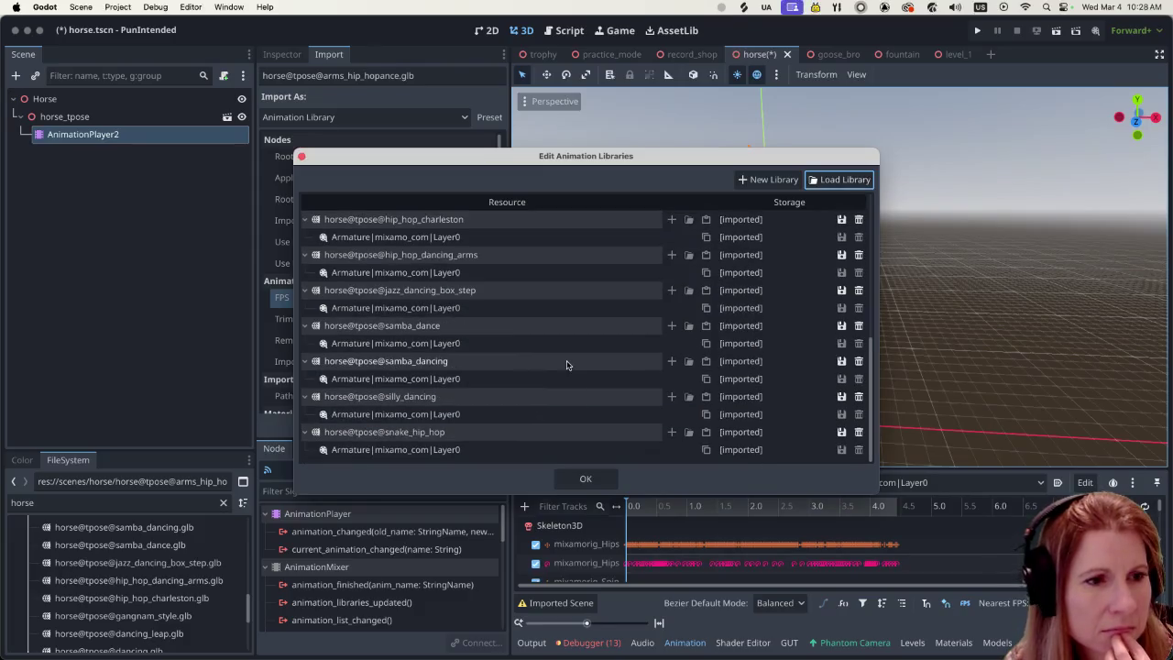
left_click(585, 479)
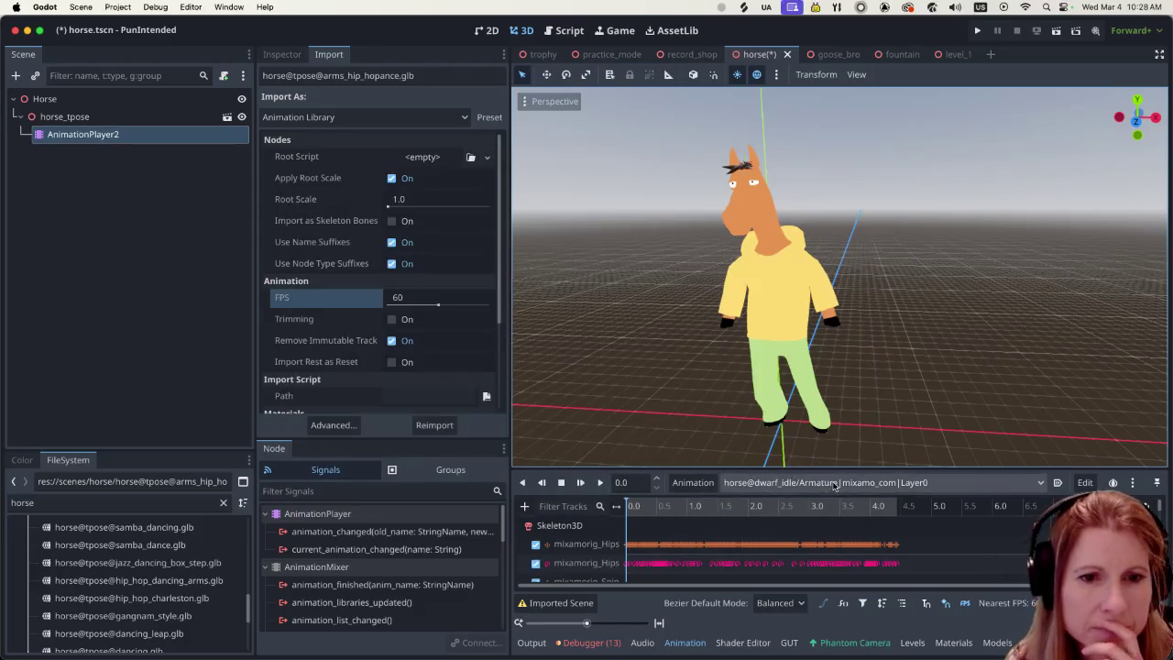
Step: Select horse@tpose@dancing_leap in the Animation dropdown and play it on the horse
left_click(835, 483)
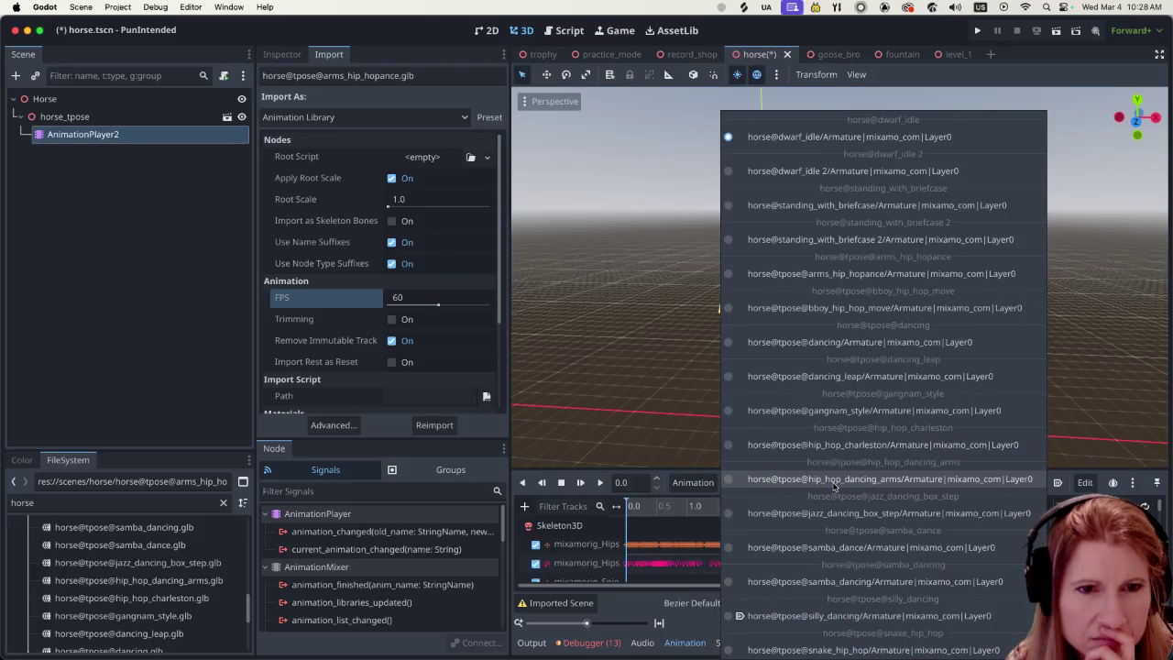
left_click(849, 377)
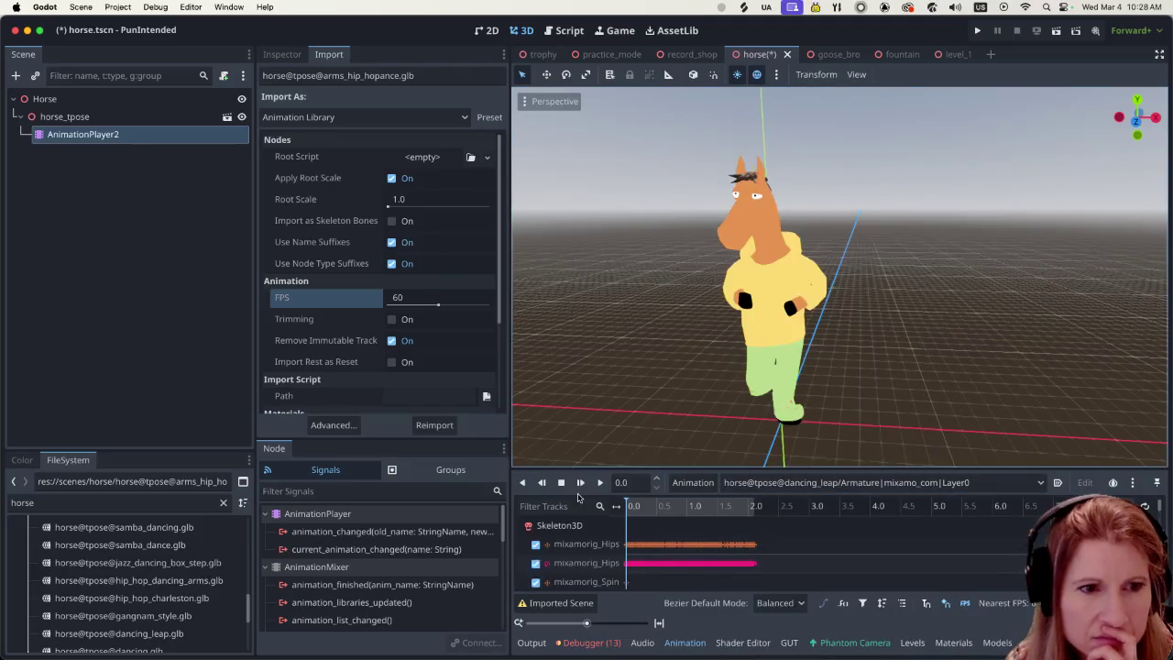
left_click(599, 482)
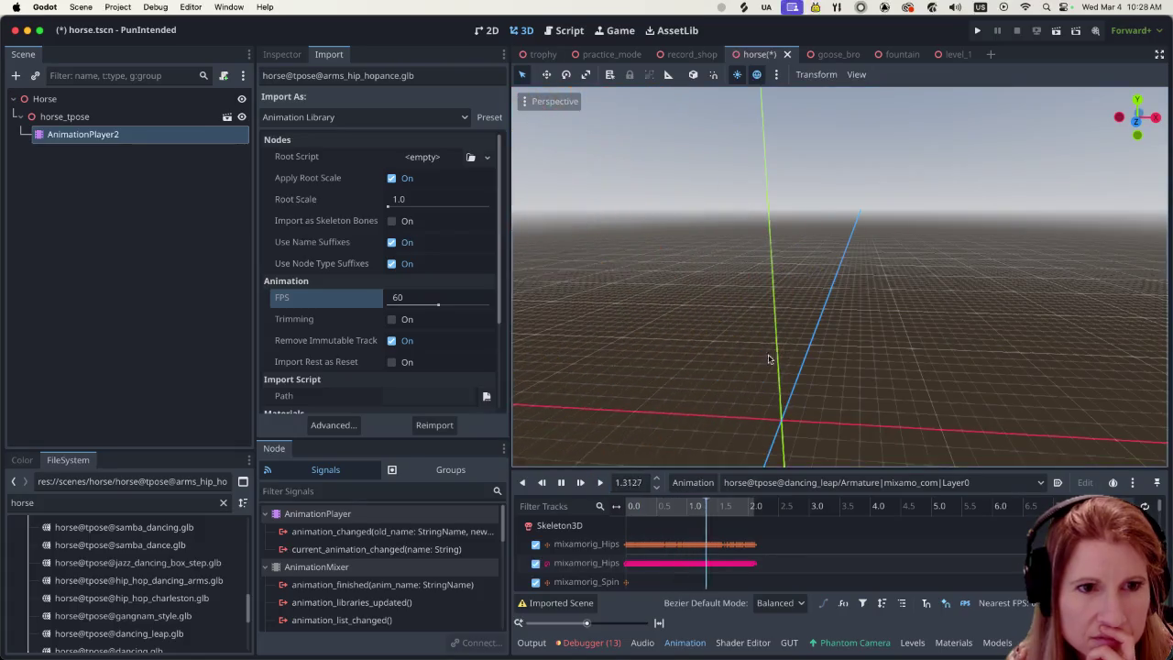
scroll(774, 367, "down", 5)
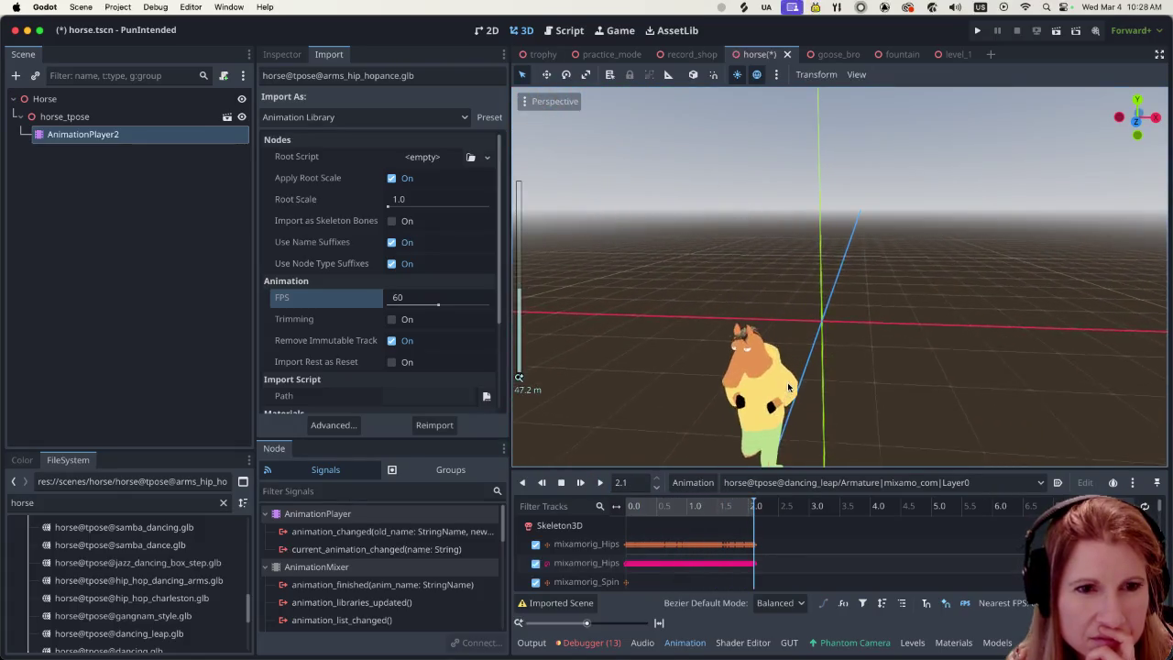
scroll(787, 382, "up", 3)
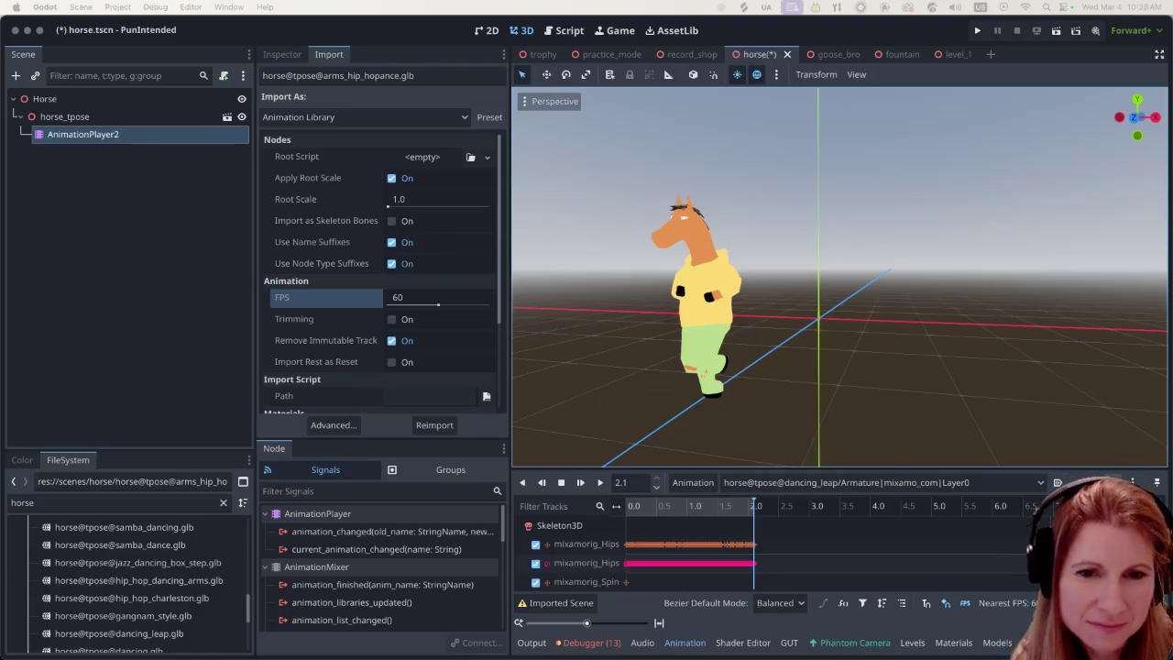
Step: Play horse@tpose@gangnam_style on the horse, try enabling looping, and open the Animation menu
left_click(924, 482)
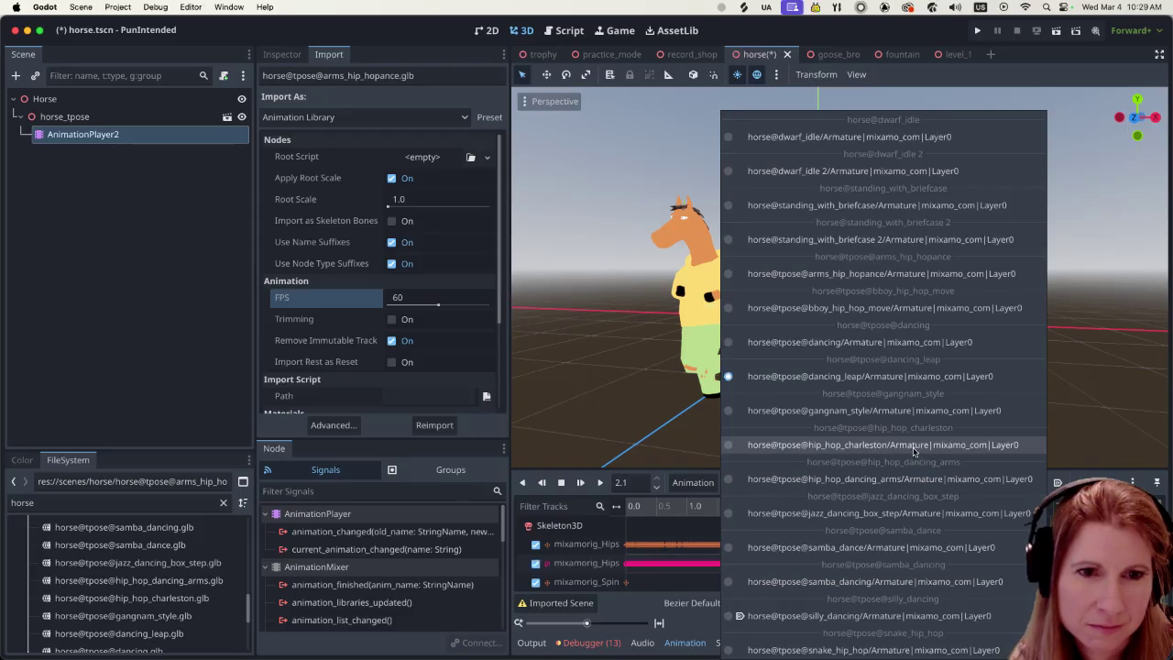
left_click(864, 408)
left_click(600, 482)
scroll(821, 336, "up", 5)
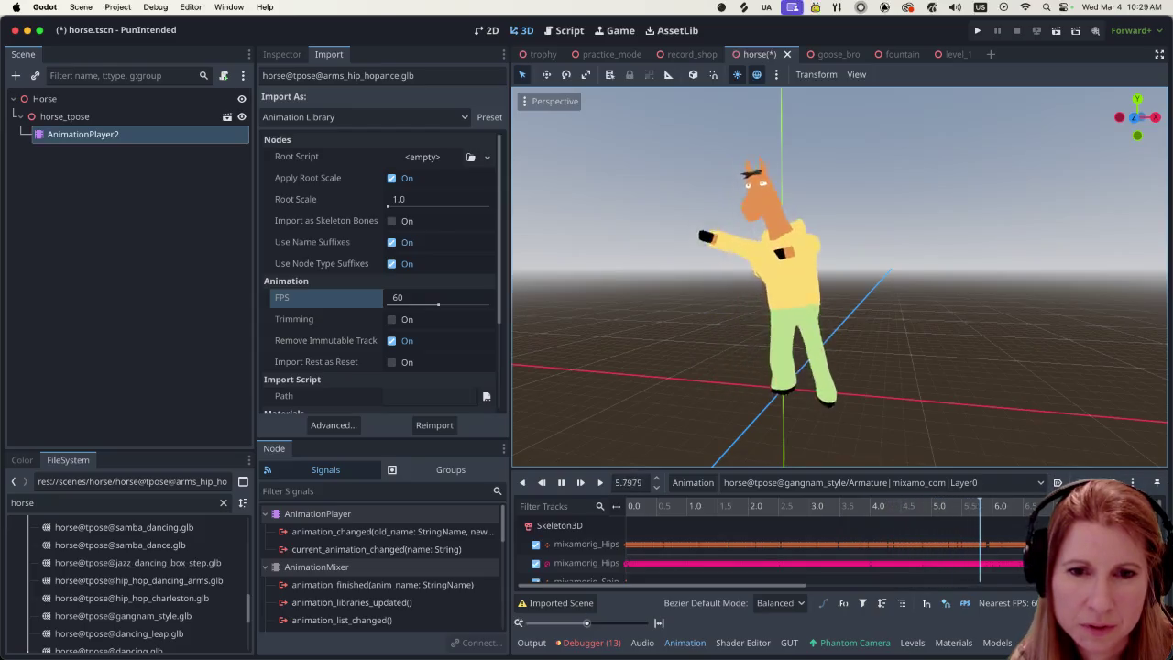
left_click(1145, 506)
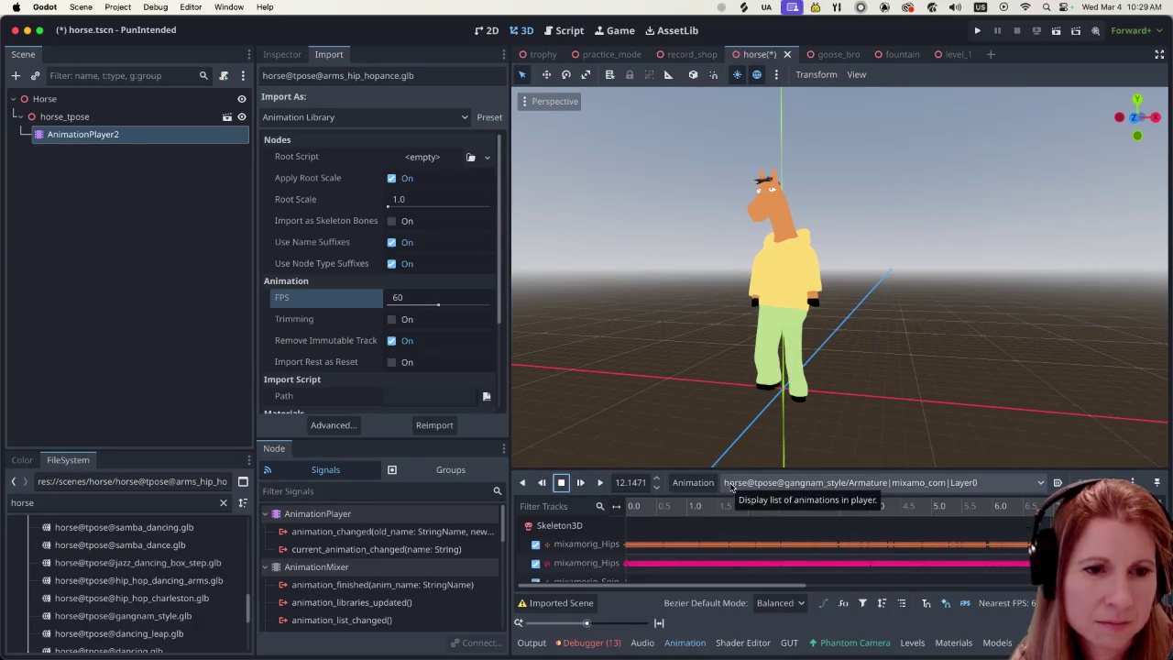
left_click(689, 484)
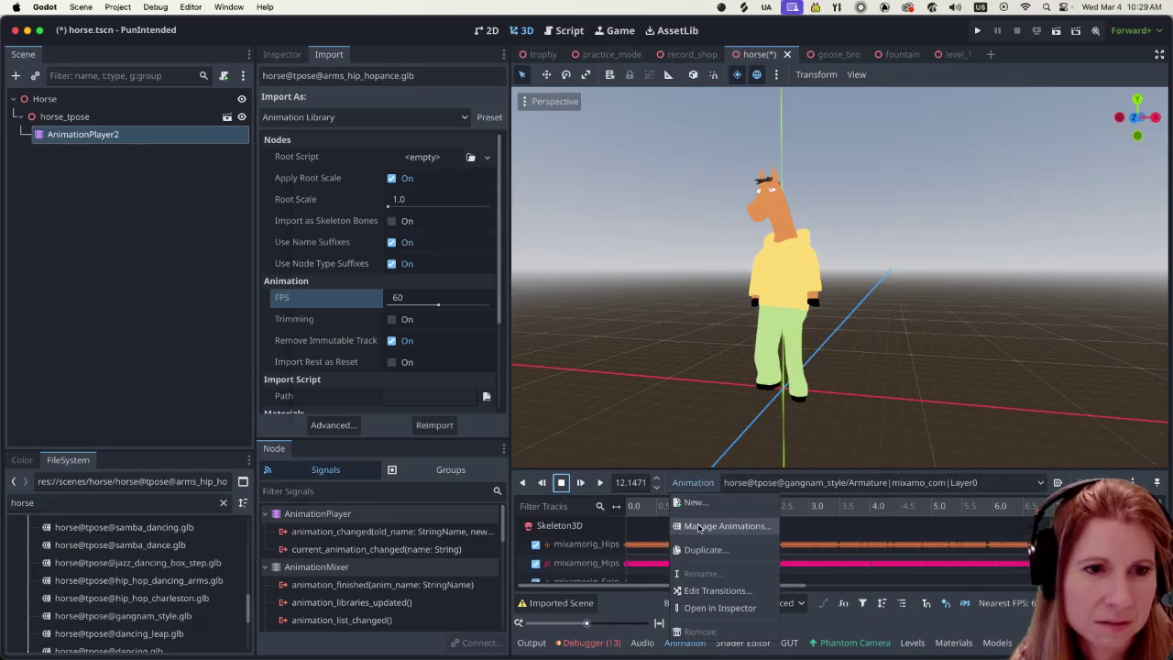
Step: In Manage Animations, make the standing_with_briefcase 2 library unique (built-in)
left_click(701, 526)
left_click_drag(612, 158, 577, 115)
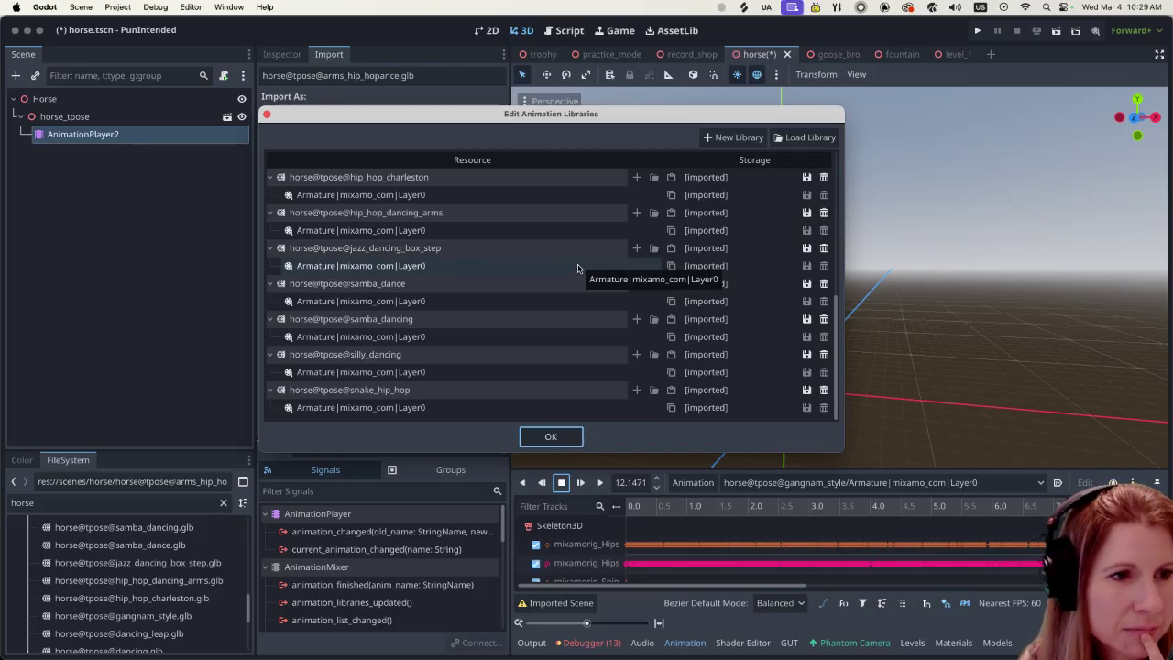
scroll(574, 256, "up", 10)
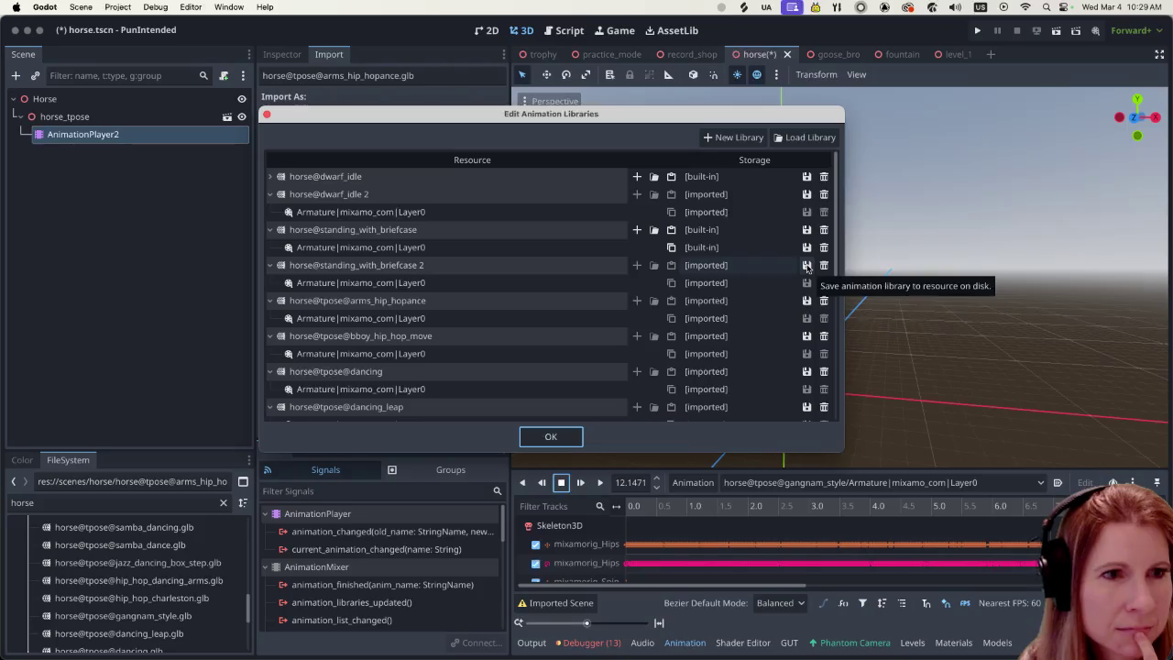
left_click(806, 267)
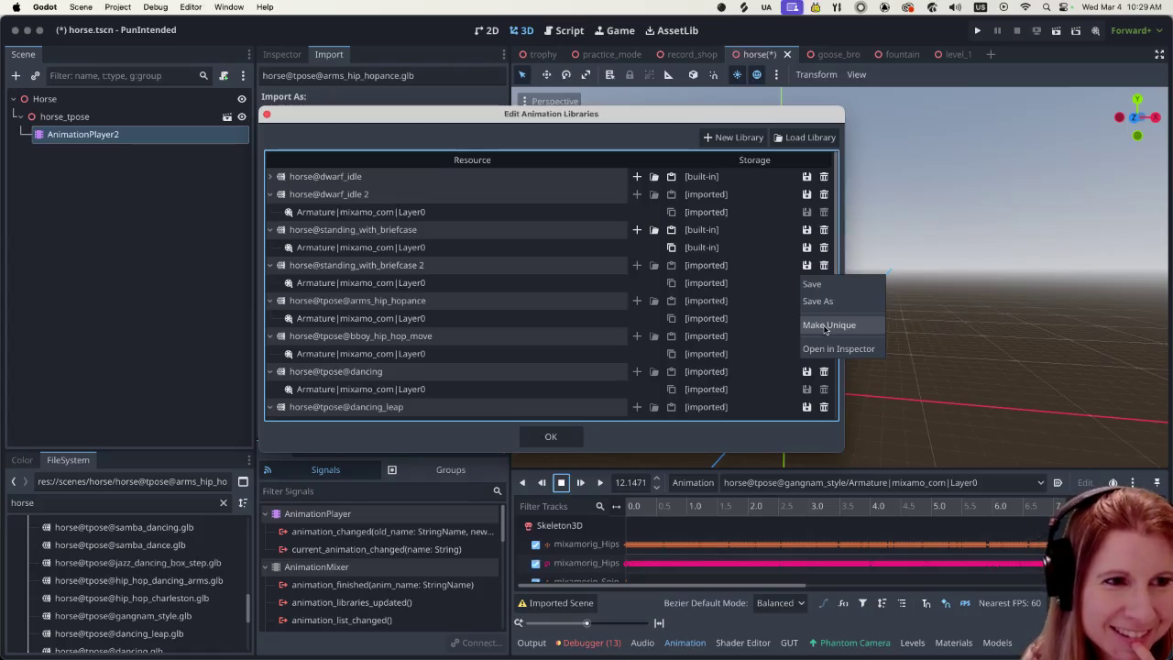
left_click(841, 327)
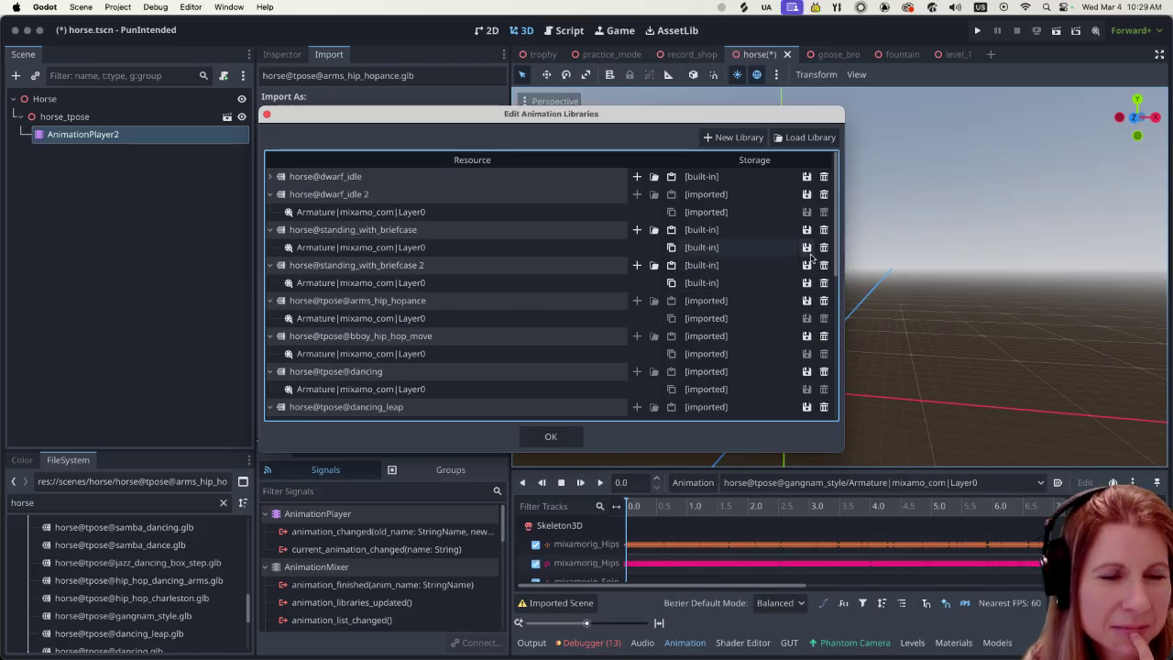
Step: Check gangnam_style's save options, close the library editor, and play gangnam_style
scroll(467, 374, "down", 4)
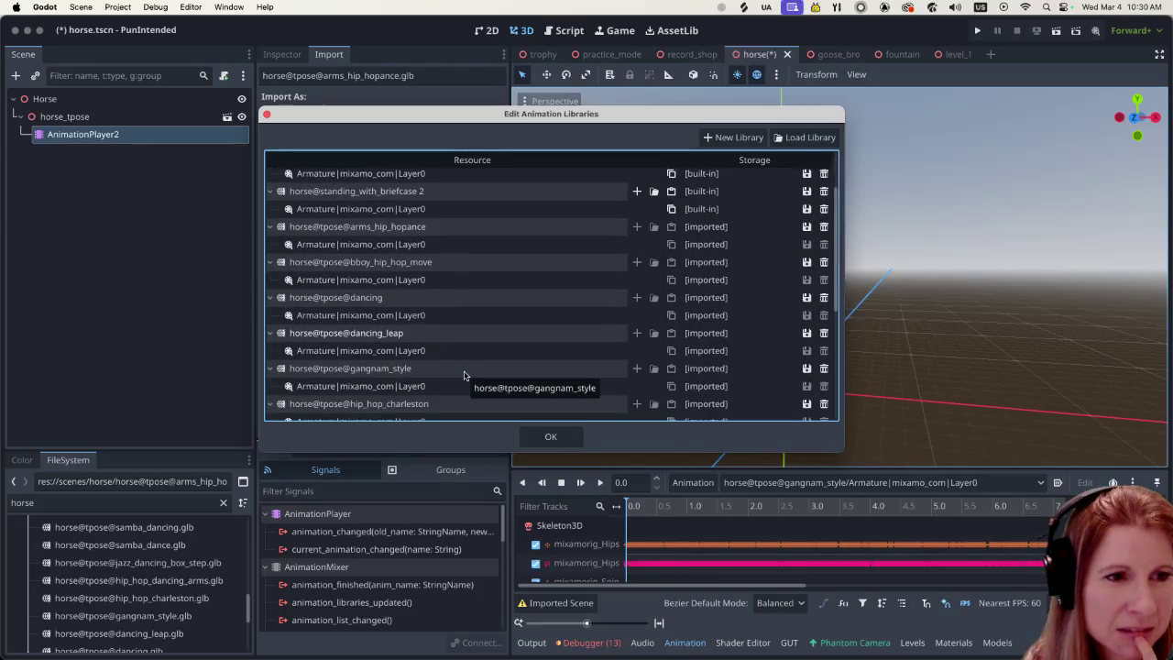
left_click(806, 368)
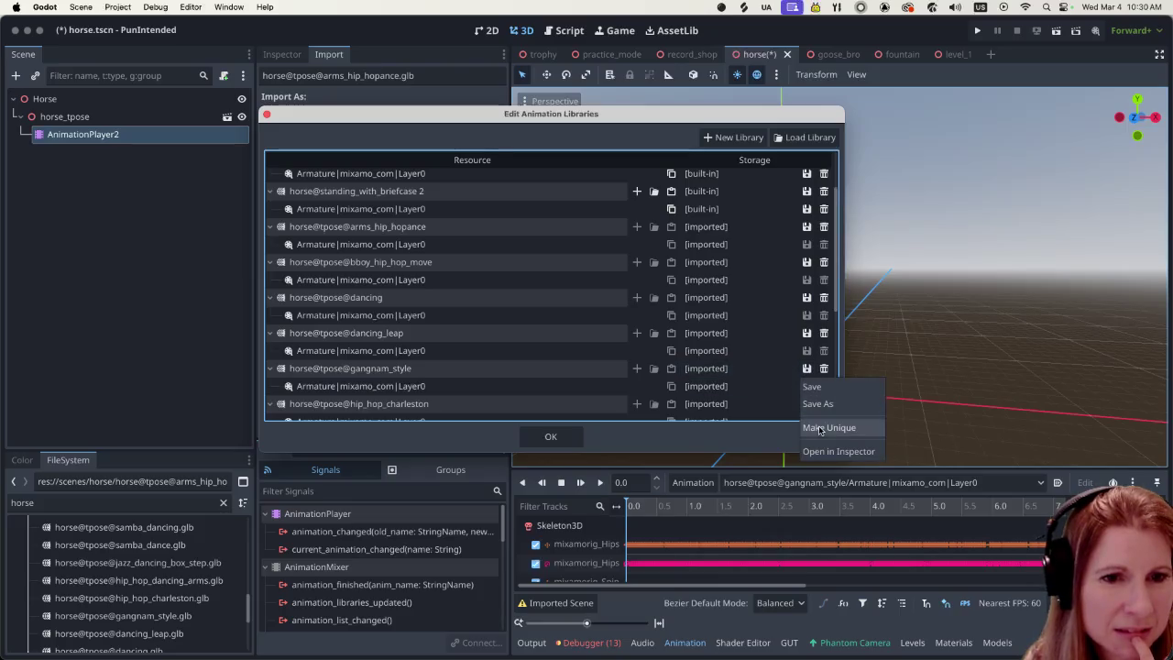
left_click(820, 428)
left_click(550, 437)
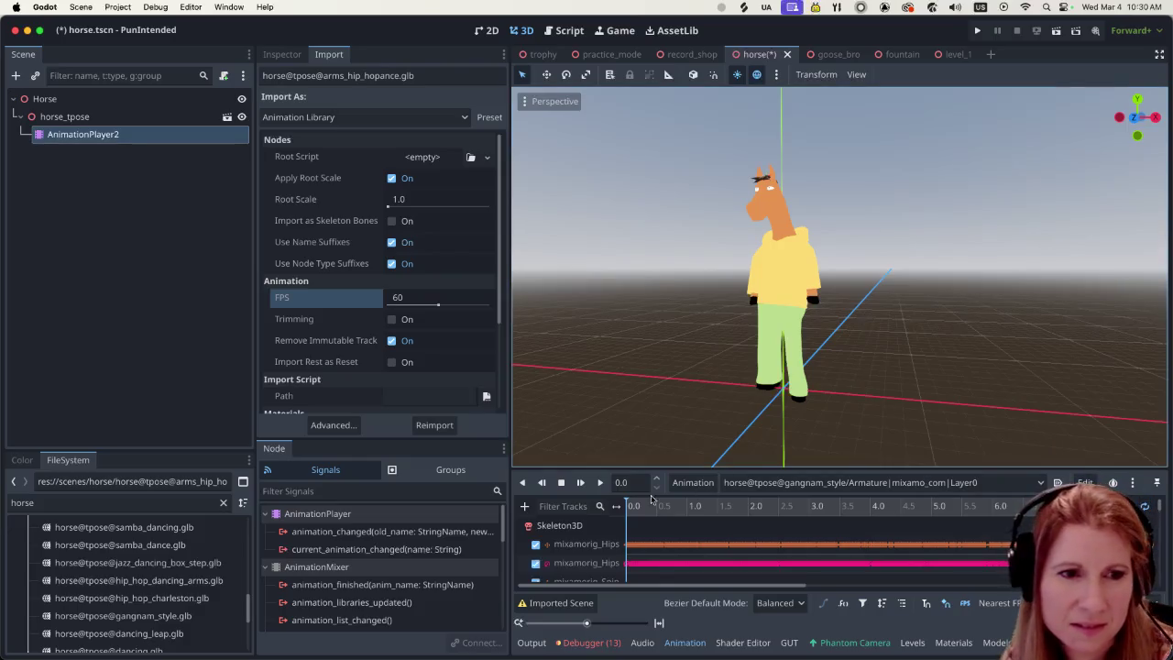
left_click(599, 482)
Step: Zoom the viewport in on the horse dancing gangnam_style, then switch to Firefox
scroll(766, 340, "up", 3)
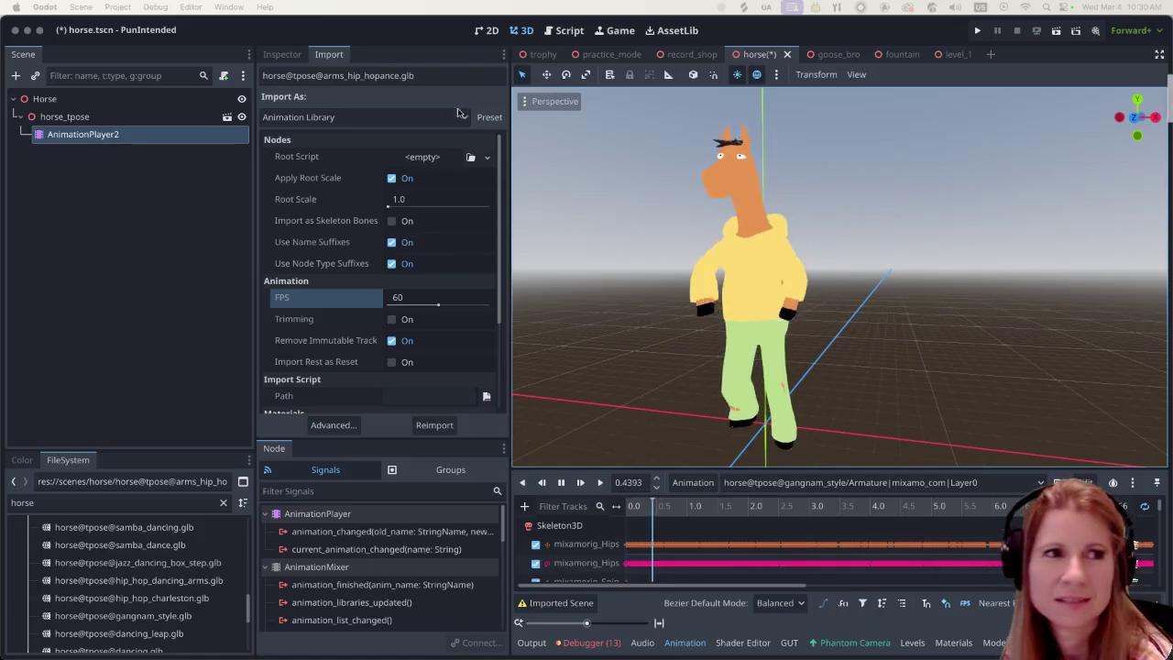
left_click_drag(156, 72, 114, 35)
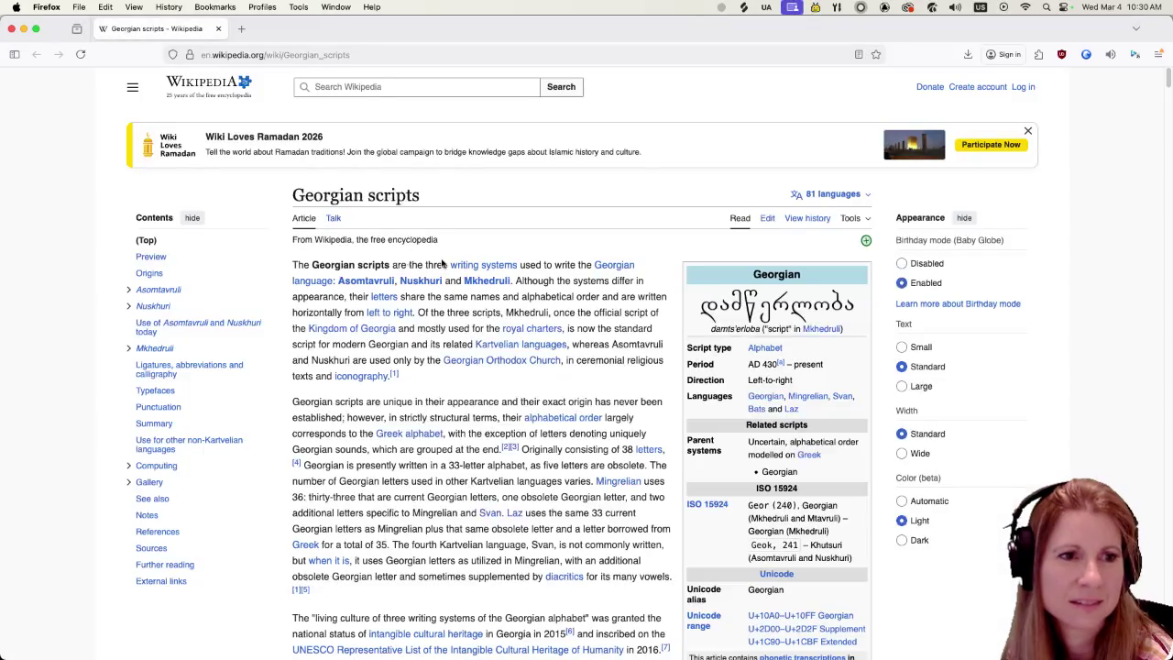
scroll(540, 363, "down", 10)
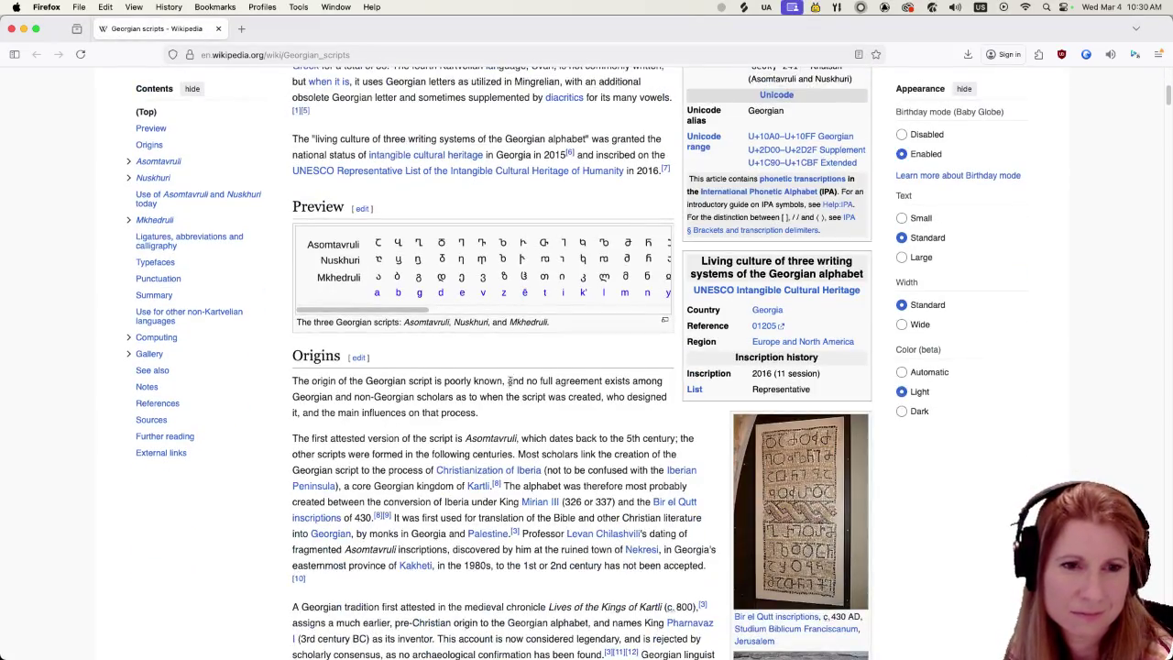
scroll(510, 422, "down", 10)
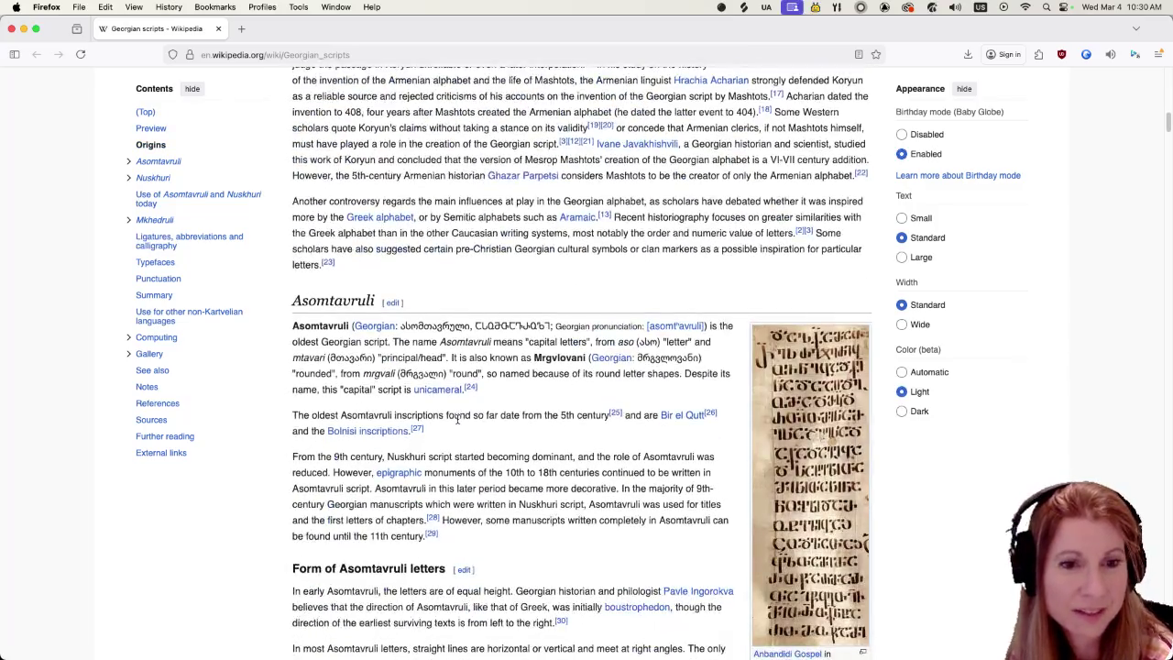
scroll(458, 422, "down", 8)
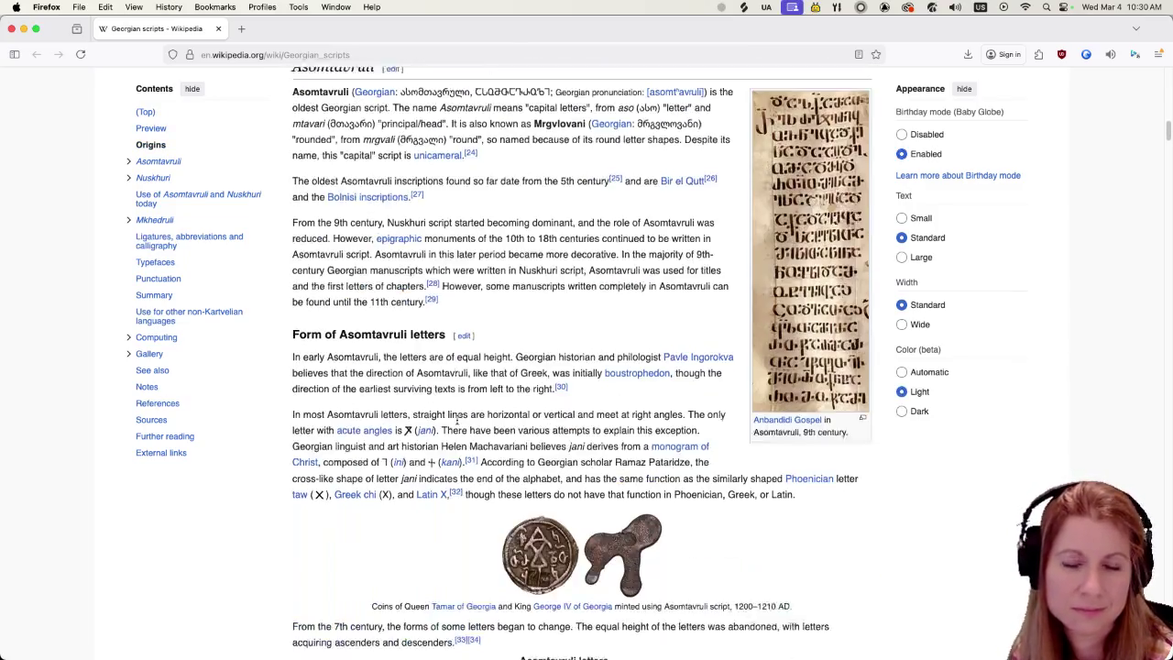
scroll(425, 415, "up", 20)
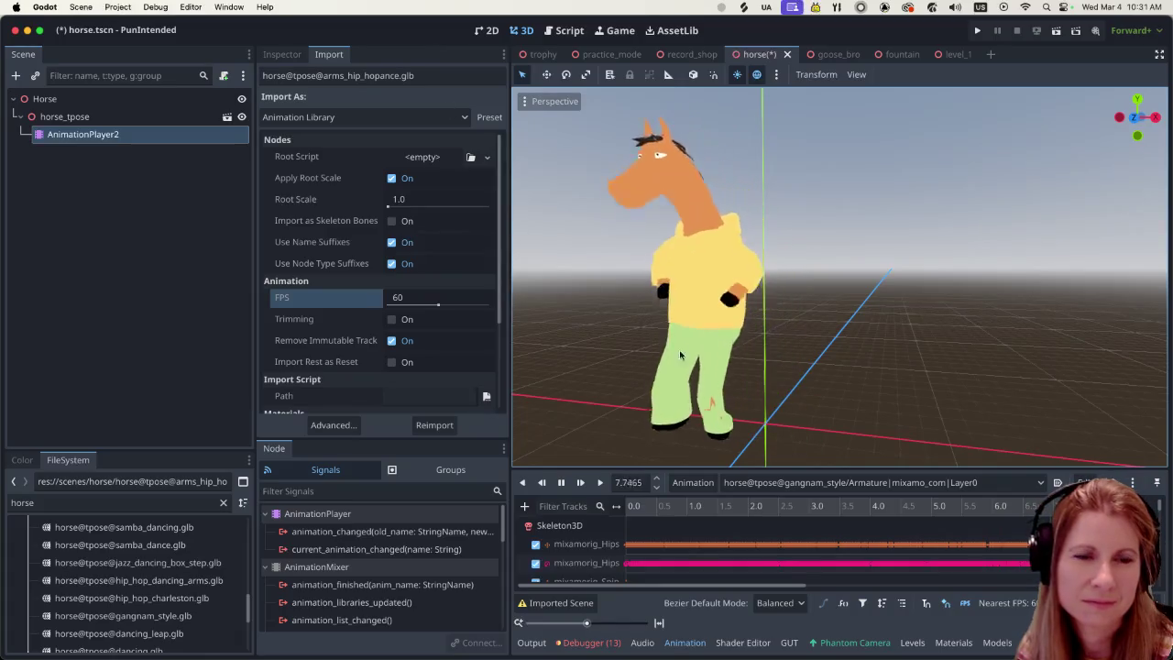
Step: Orbit and zoom around the dancing horse, save horse.tscn, and switch to record_shop
left_click(713, 350)
scroll(967, 317, "up", 2)
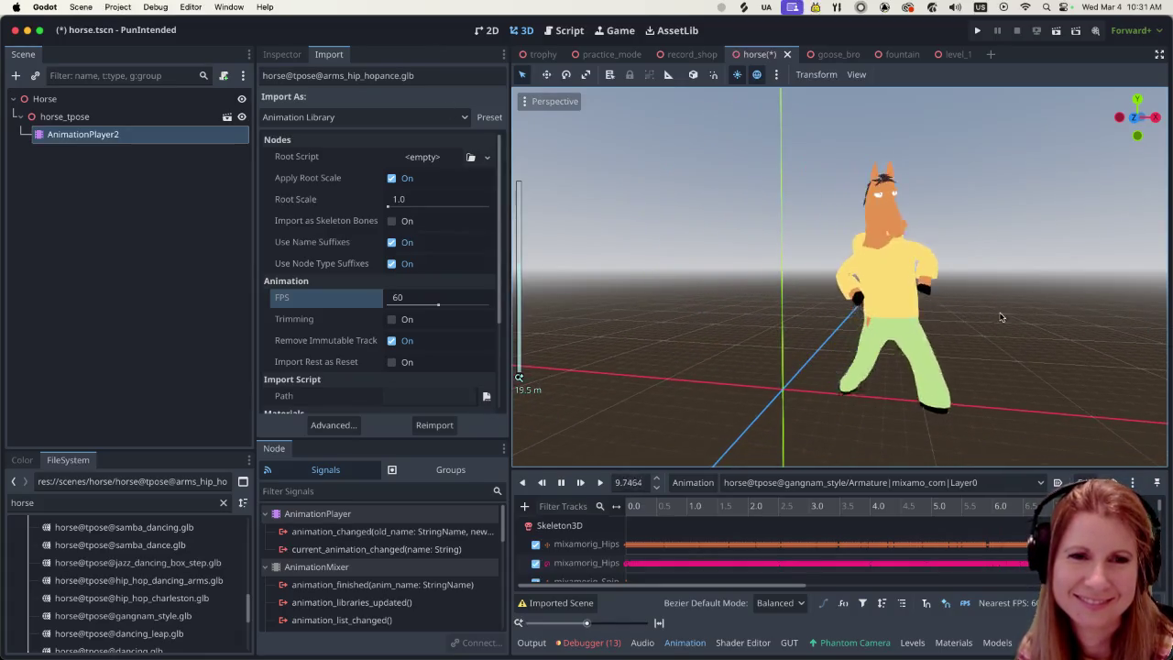
scroll(756, 296, "up", 1)
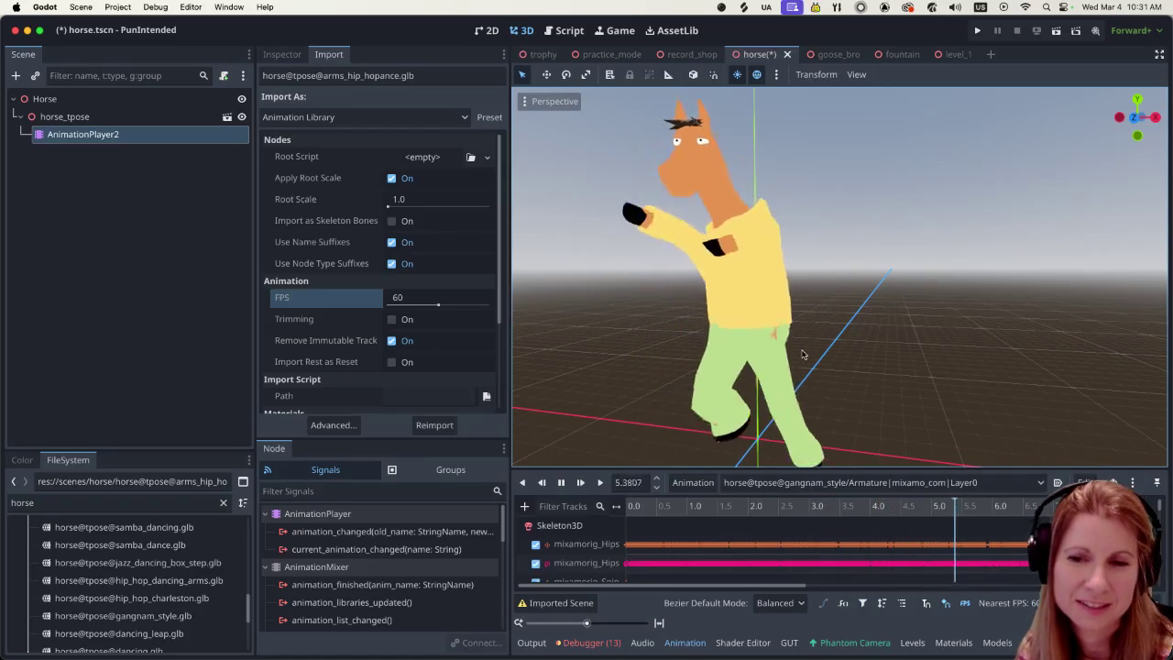
scroll(916, 356, "down", 3)
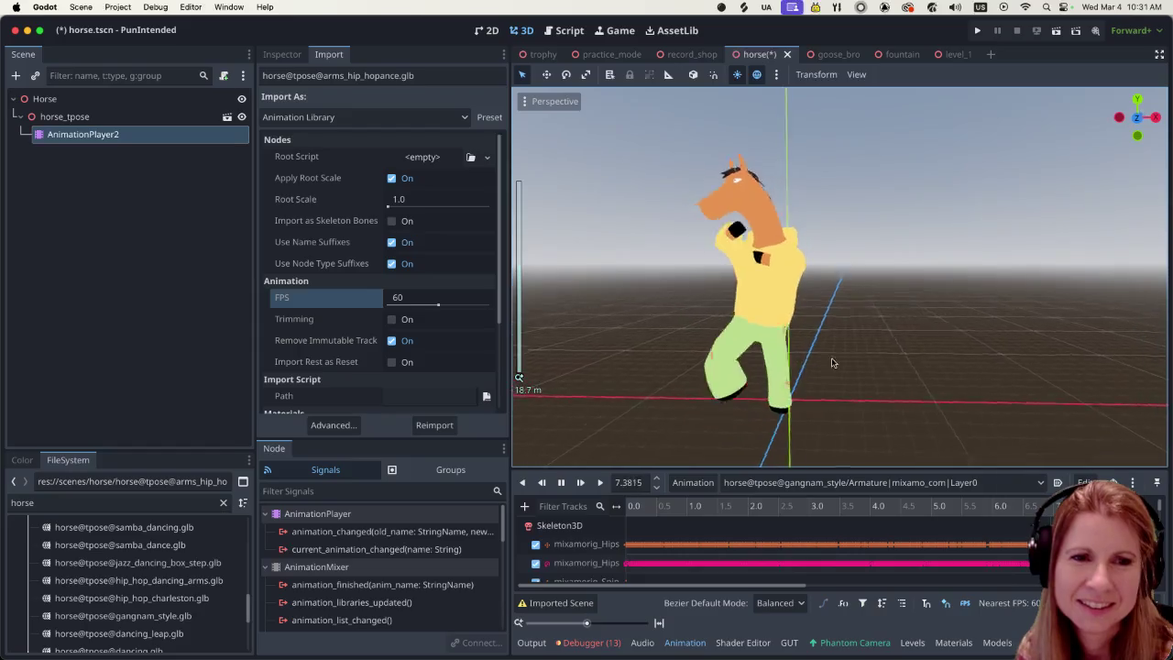
mouse_move(976, 358)
left_mouse_down()
mouse_move(741, 322)
mouse_move(644, 346)
mouse_move(727, 441)
mouse_move(788, 380)
left_mouse_up()
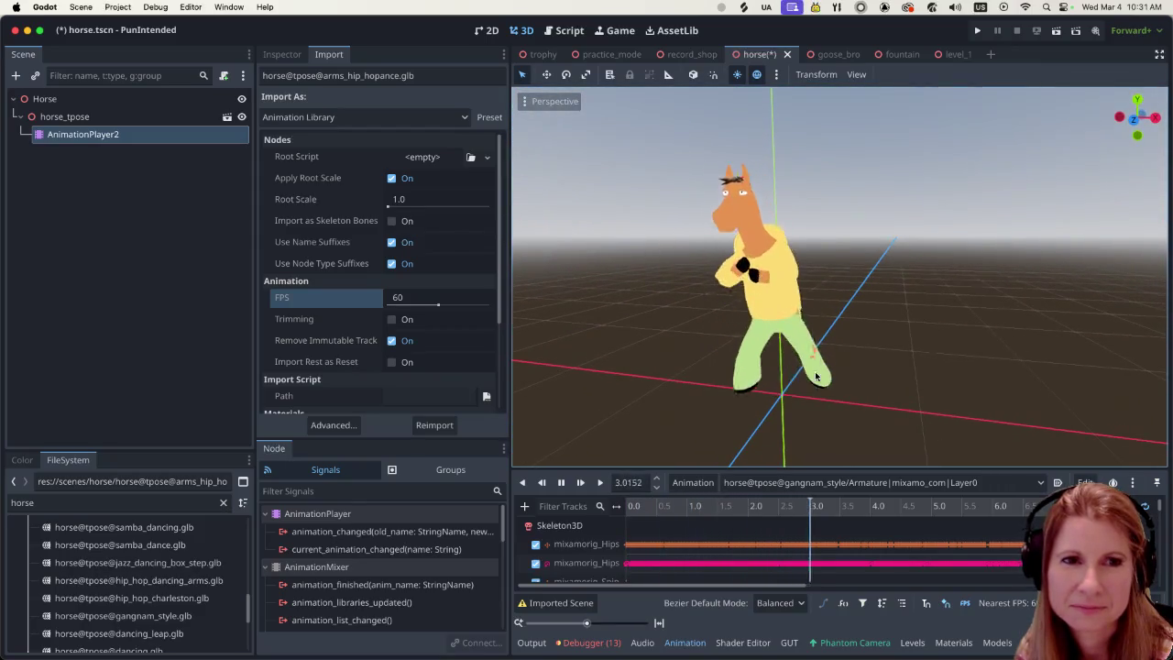
scroll(816, 376, "up", 2)
key("super+s")
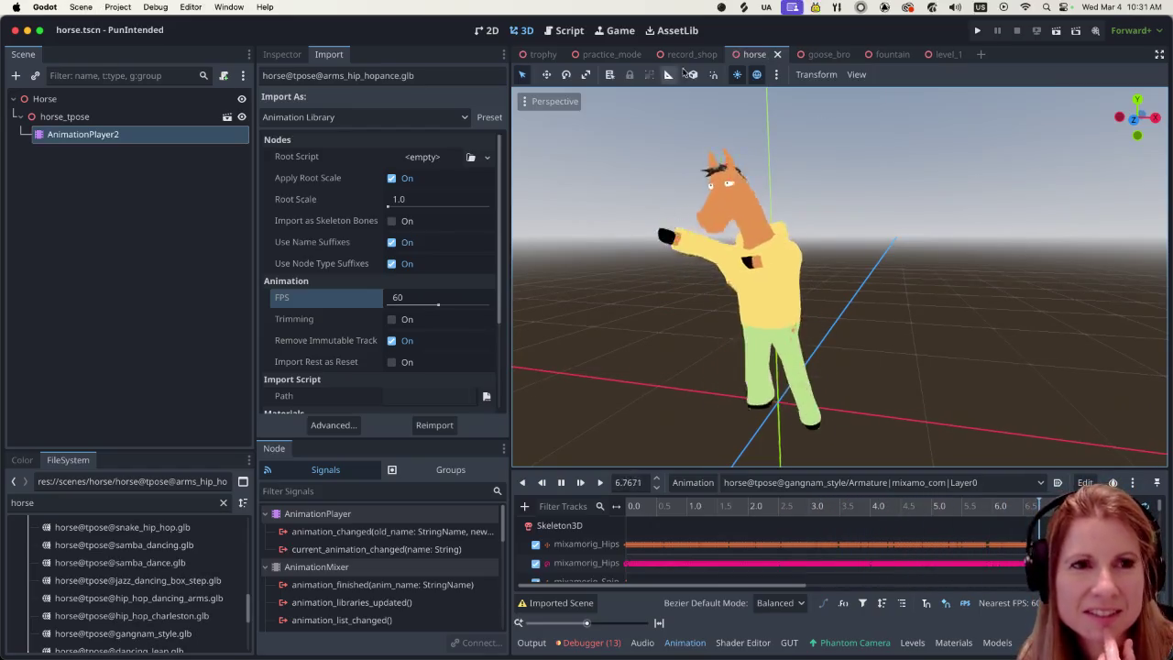
left_click(692, 55)
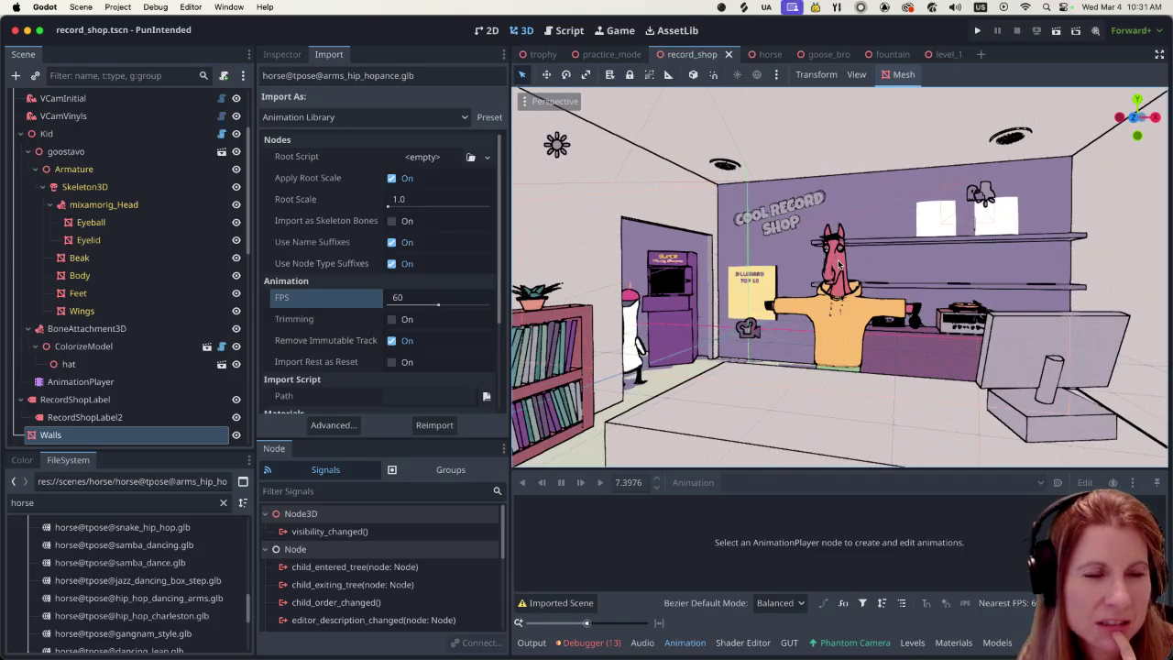
Step: Show the Walls node's properties in the Inspector, then run the PunIntended project
scroll(852, 340, "up", 5)
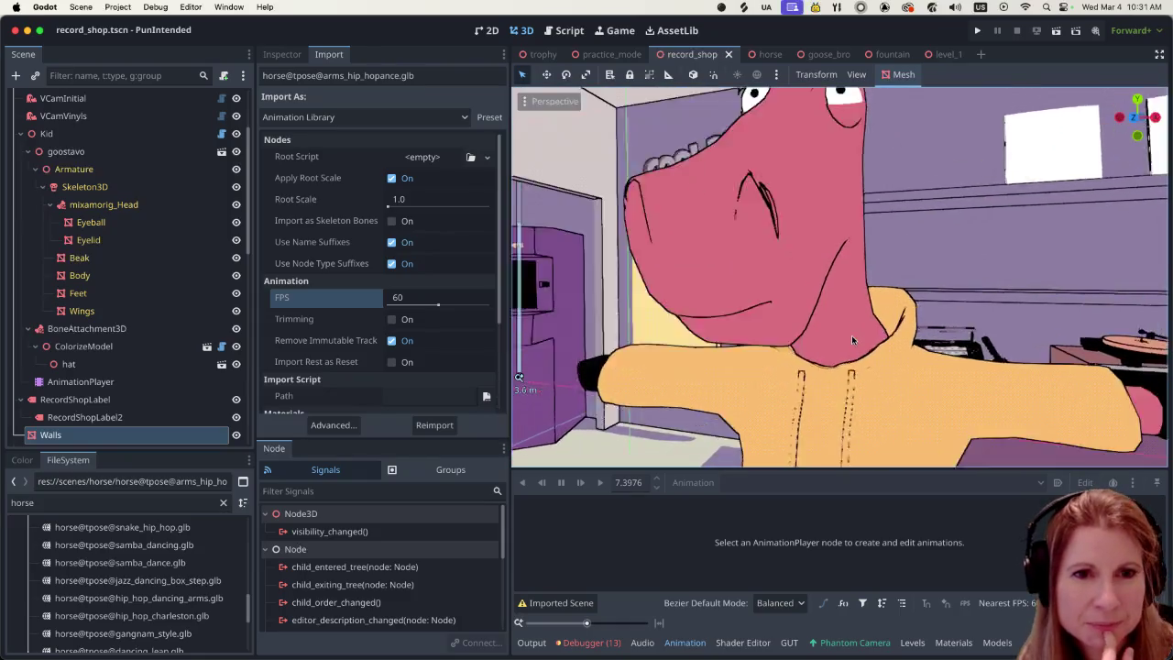
scroll(852, 334, "down", 3)
scroll(946, 366, "down", 5)
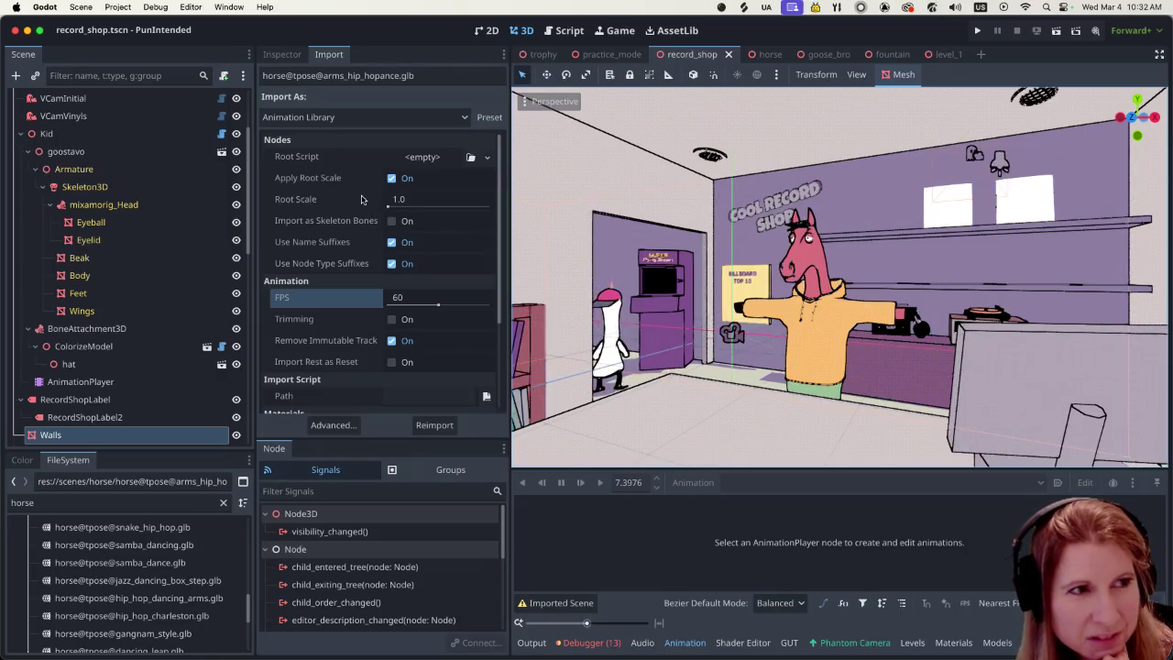
mouse_move(358, 199)
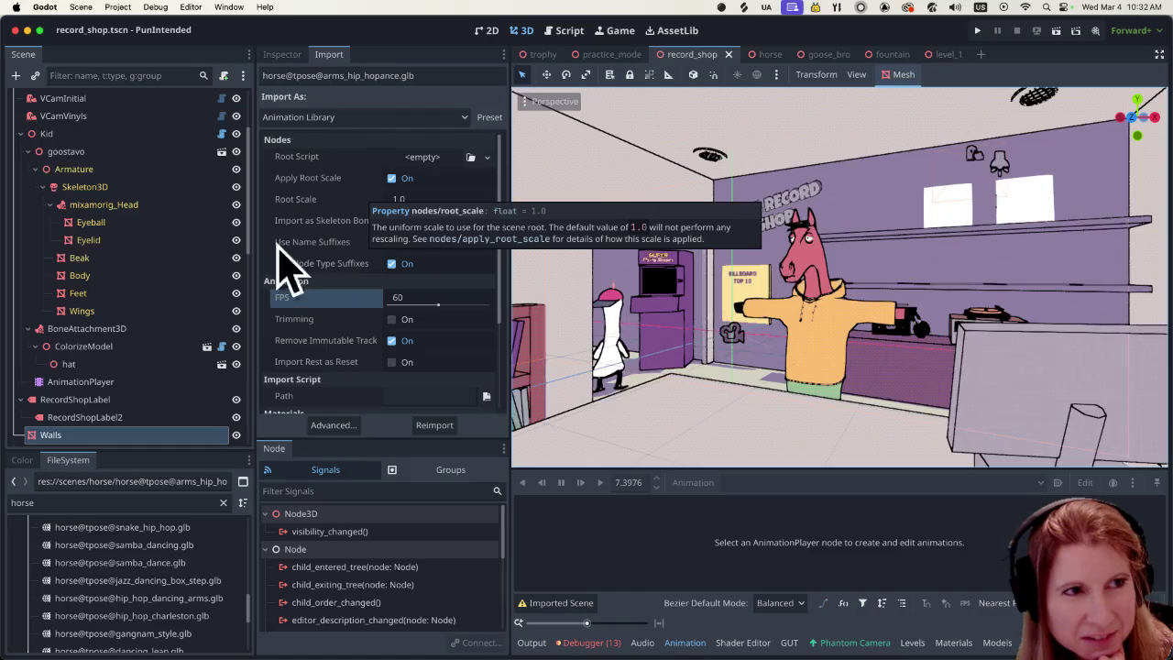
left_click(282, 54)
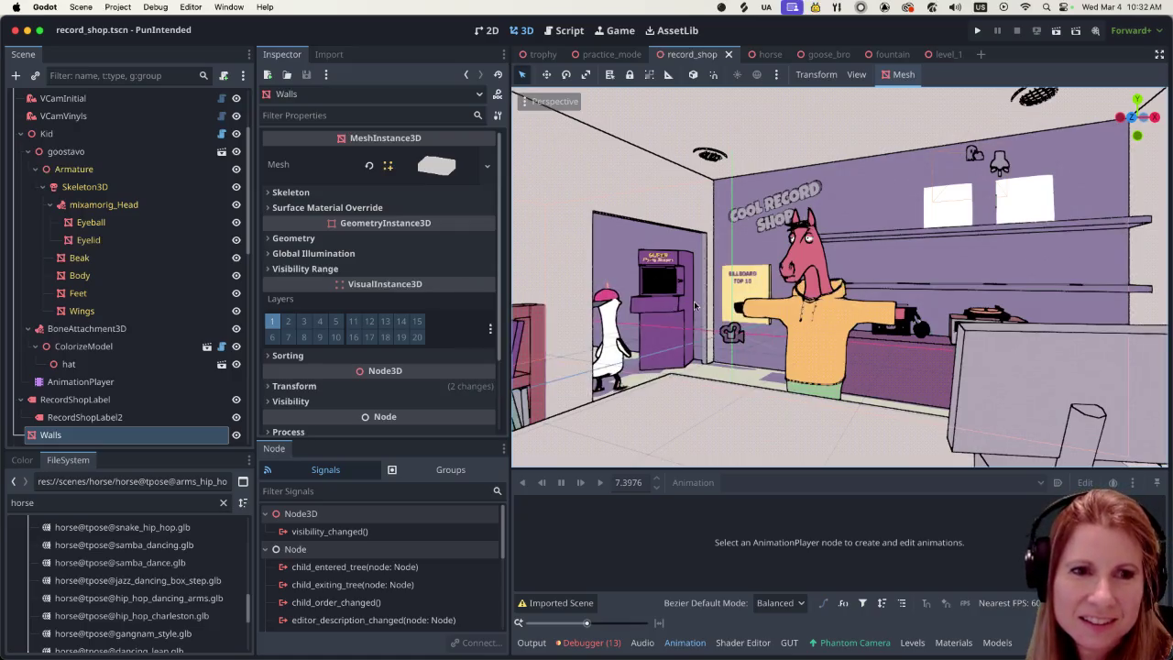
scroll(866, 326, "down", 5)
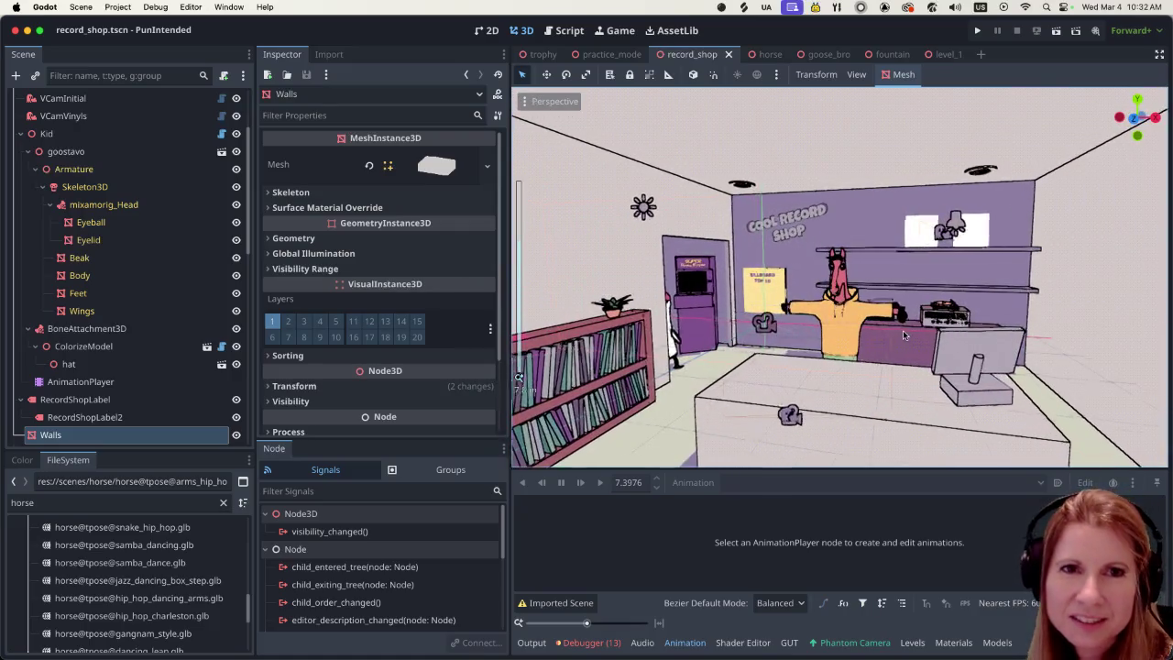
scroll(1049, 126, "up", 4)
left_click(978, 29)
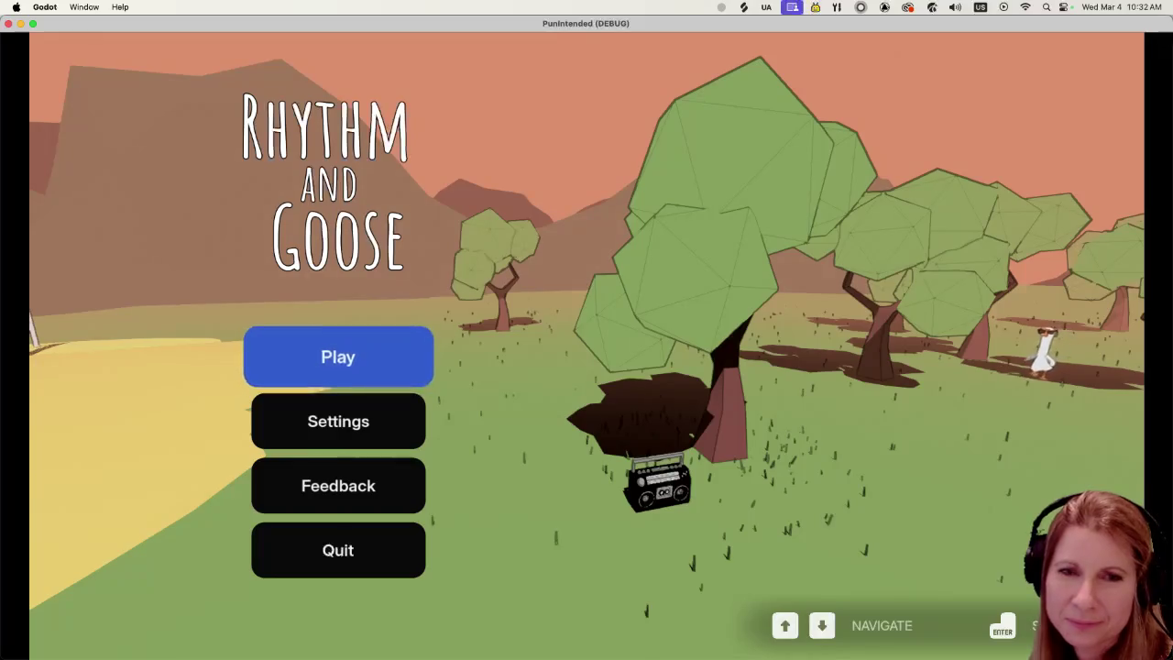
Step: Open and close the game's Settings panel, then choose Play to enter the record shop
key("Down")
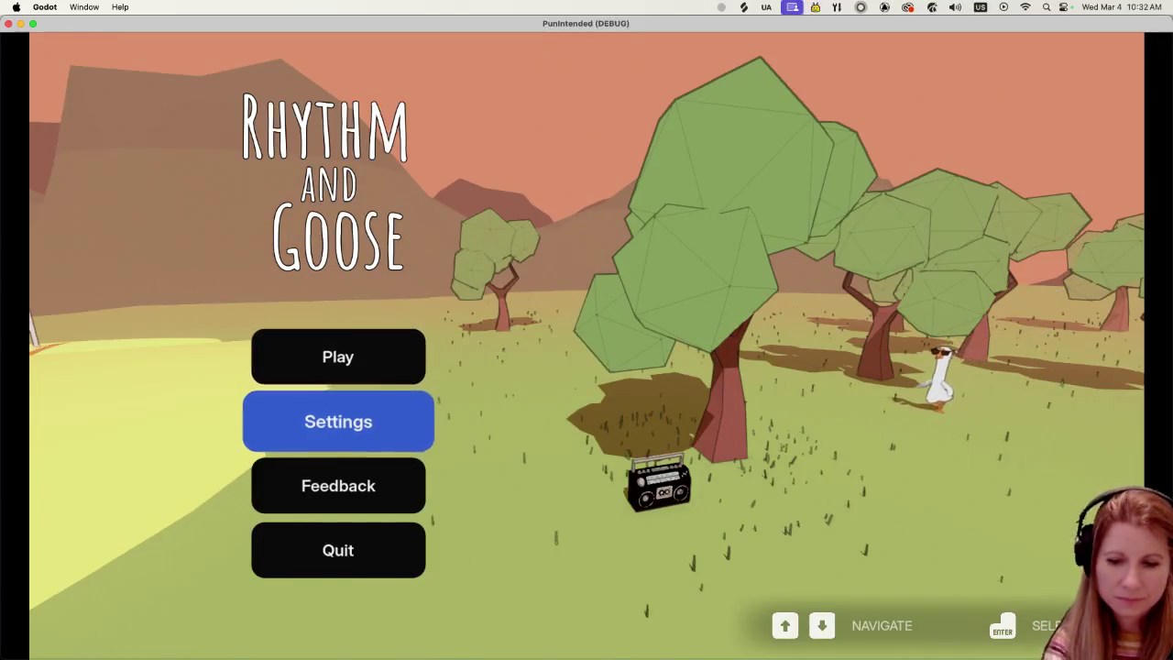
key("Return")
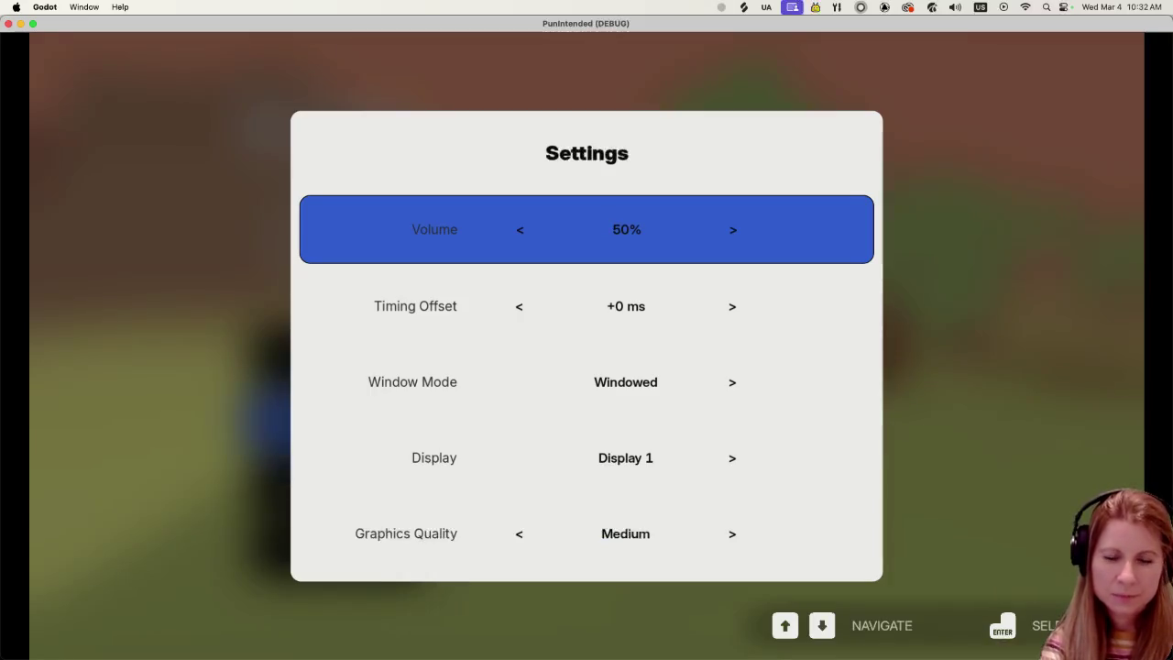
key("Escape")
key("Up")
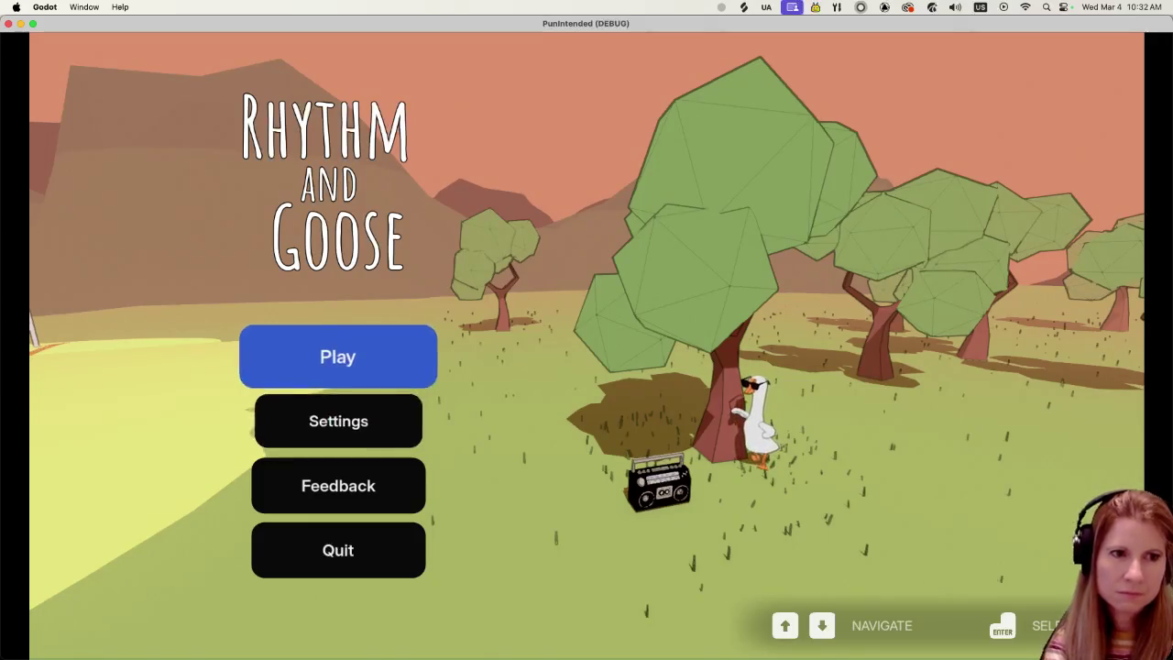
key("Return")
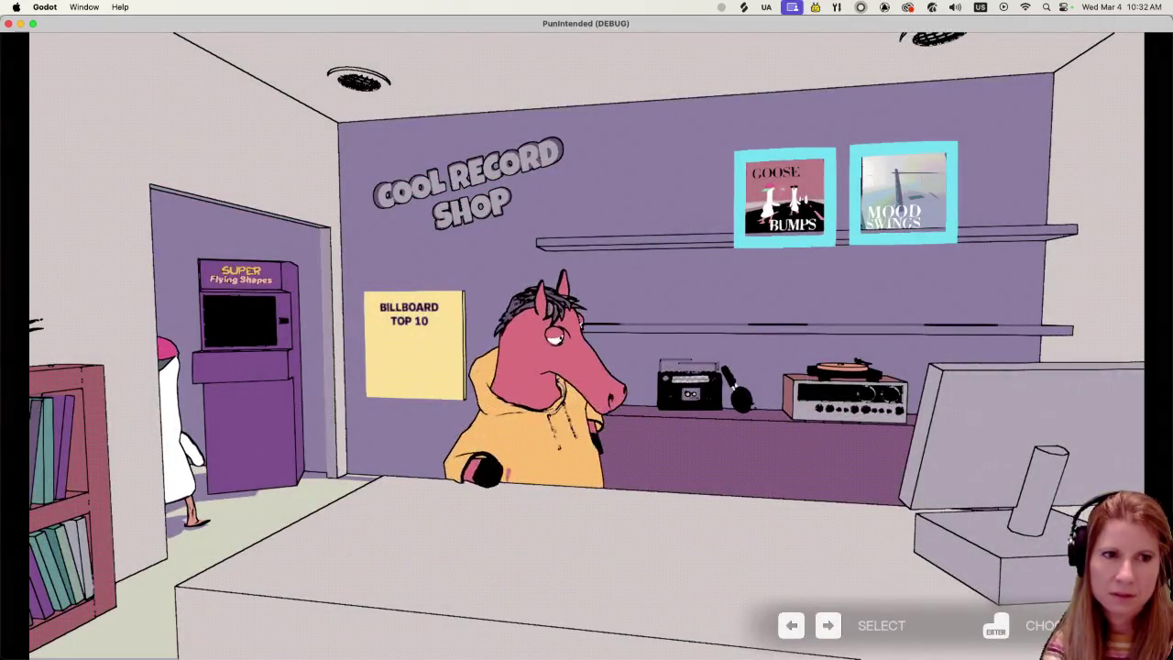
Step: Highlight the Super Flying Shapes arcade cabinet and walk up to it
key("Left")
key("Left")
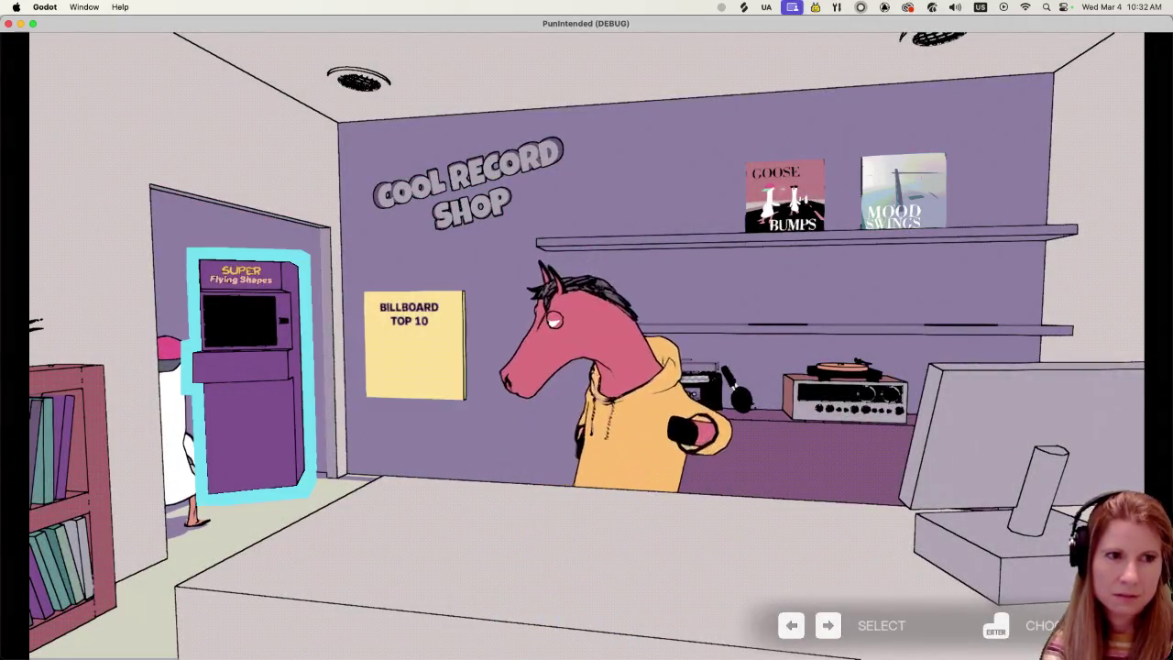
key("Return")
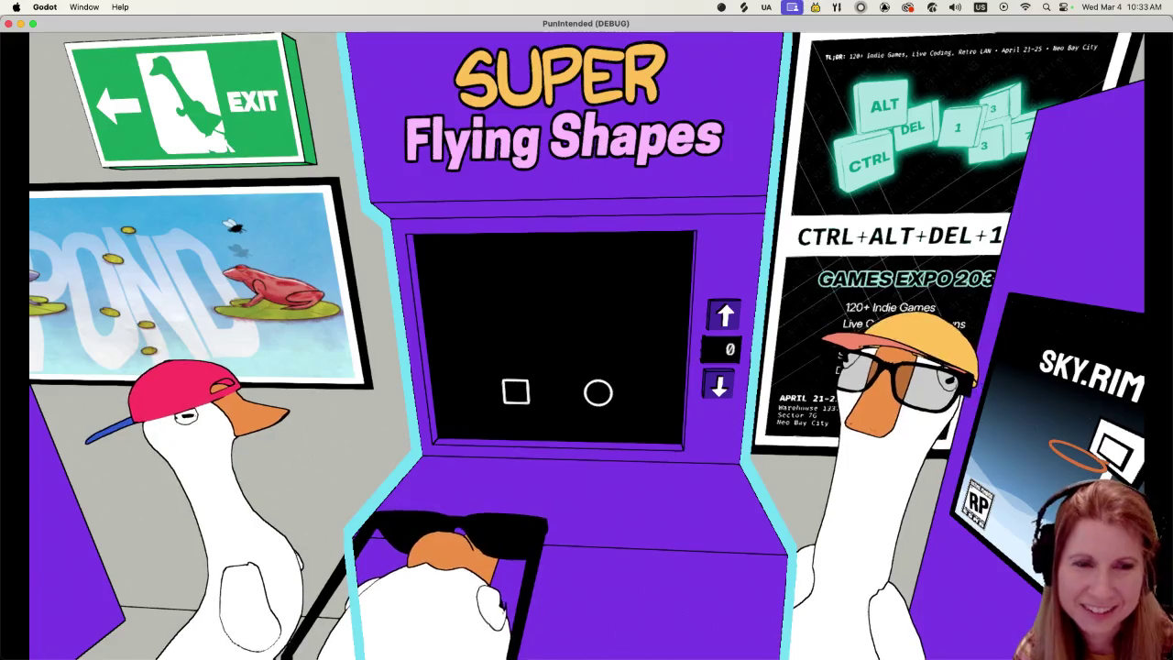
Step: Start Super Flying Shapes and hit five falling circles and squares with Right/Left
key("e")
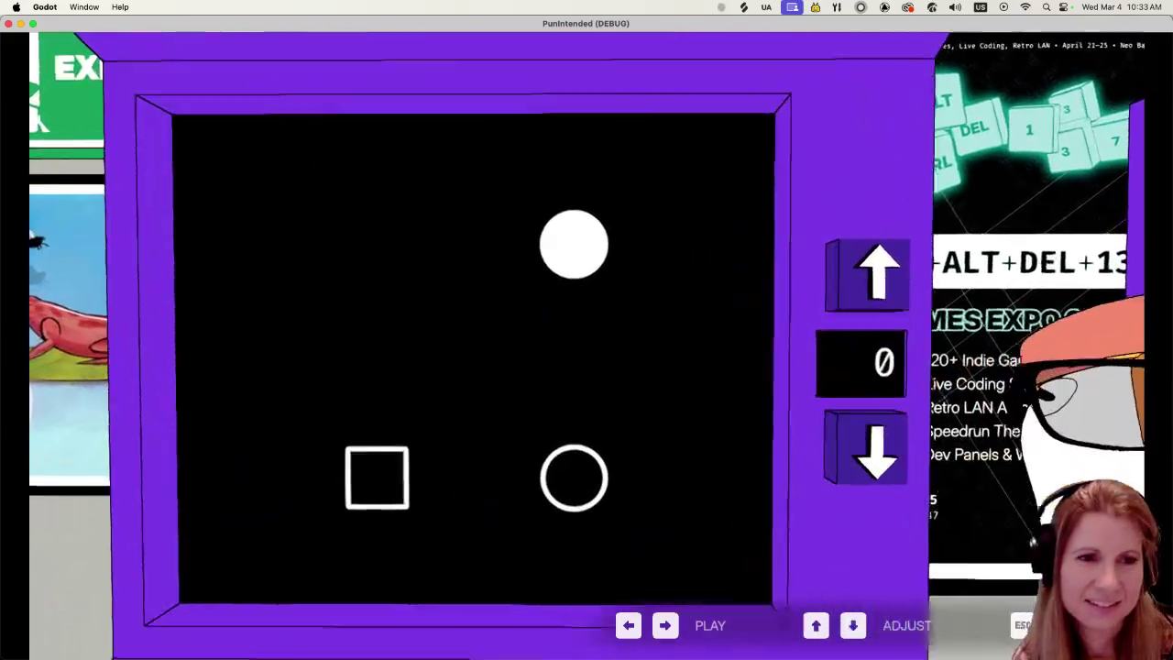
key("Right")
key("Left")
key("Right")
key("Left")
key("Right")
Step: Step back from the arcade, highlight EXIT, and return to the record shop
key("Escape")
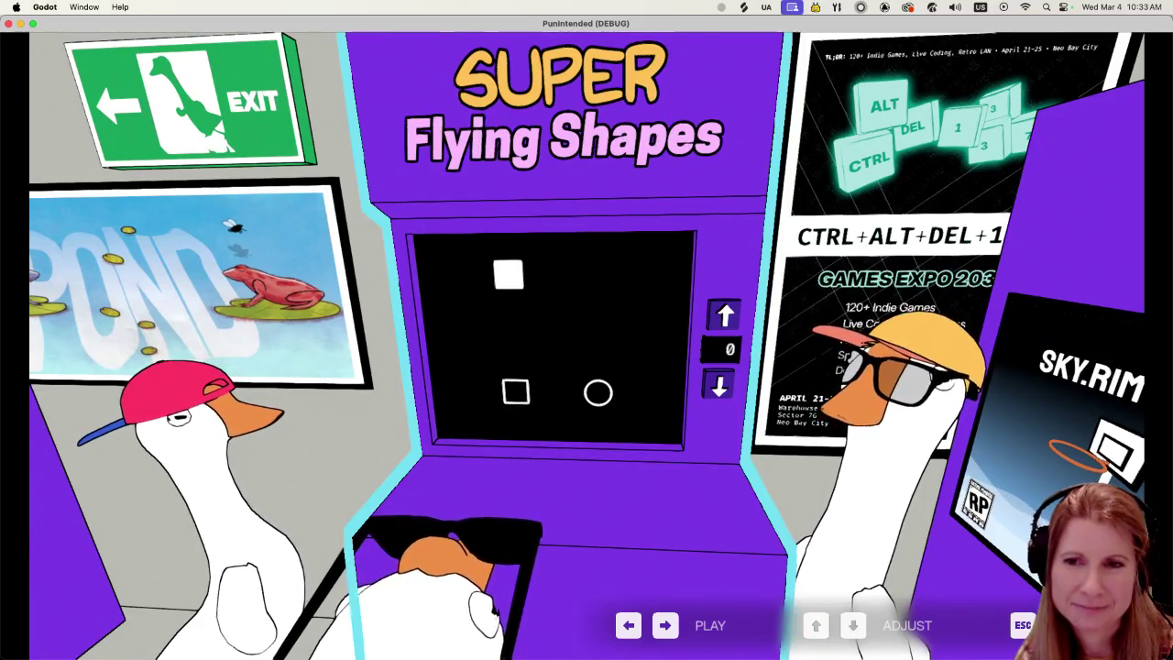
key("Left")
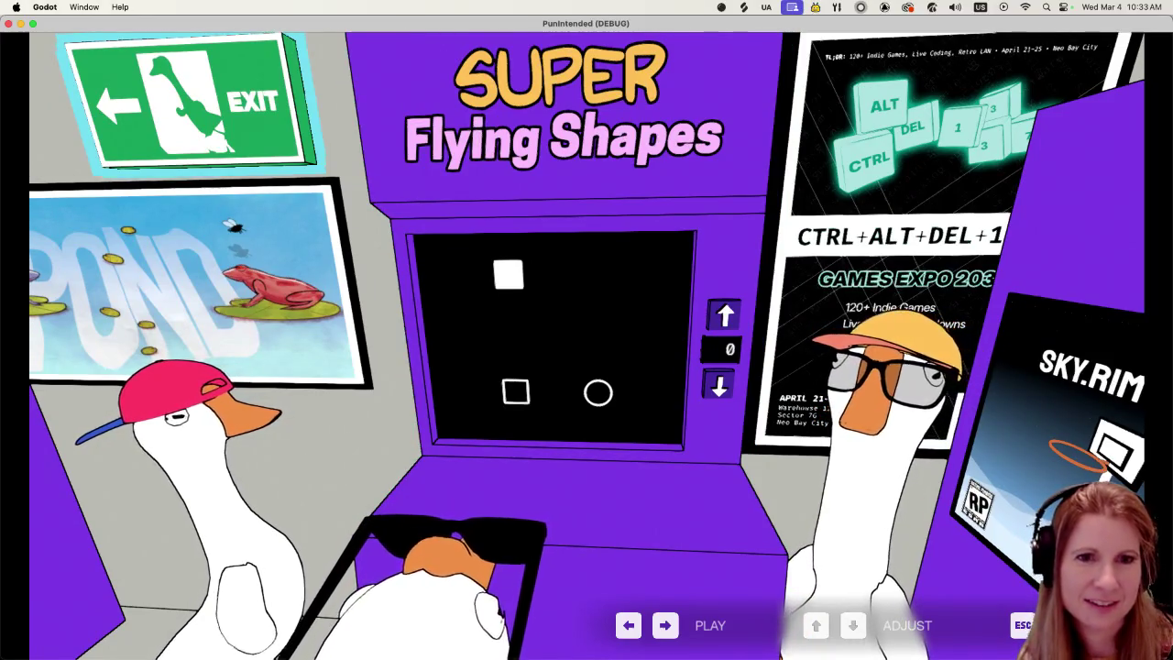
key("Right")
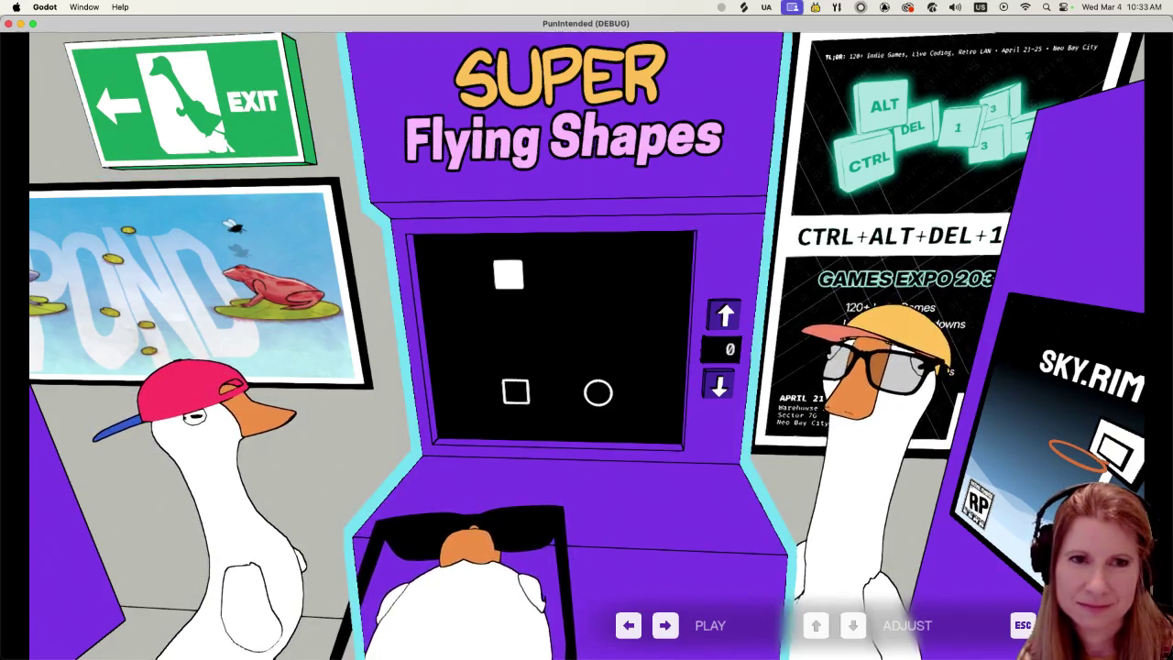
key("Left")
key("Escape")
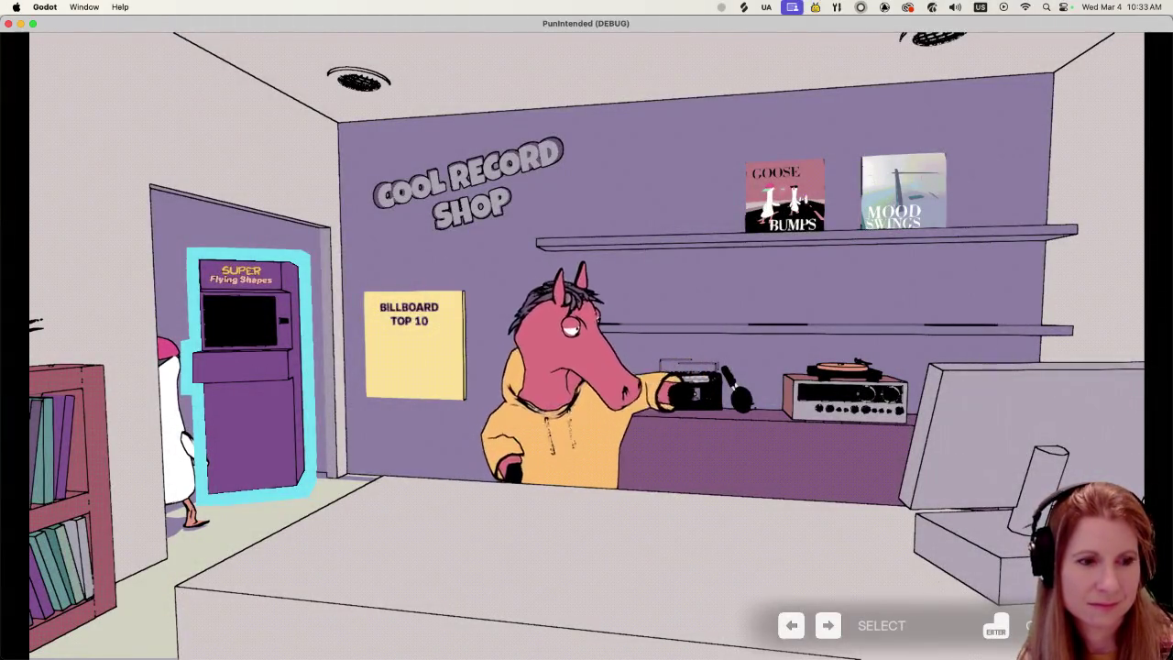
Step: Quit the running game with Cmd+Q to end the debug session
key("super+q")
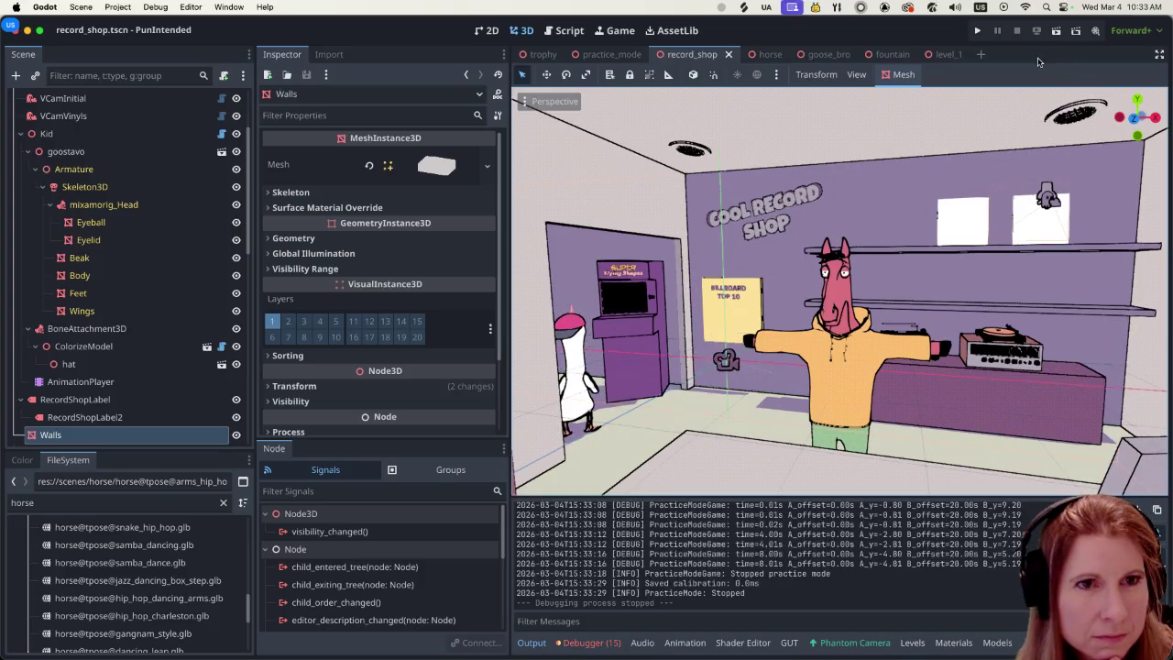
Step: Select goostavo's AnimationPlayer in the record_shop tree to review it, then switch to the horse scene
scroll(114, 180, "up", 1)
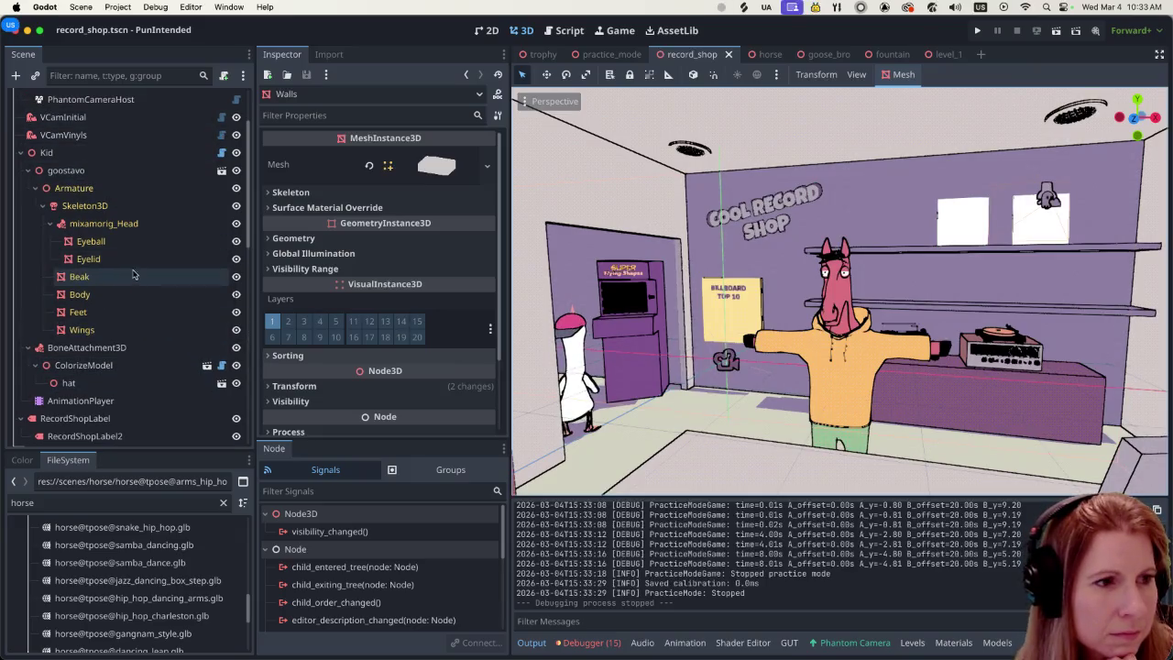
scroll(136, 276, "down", 6)
scroll(137, 279, "up", 6)
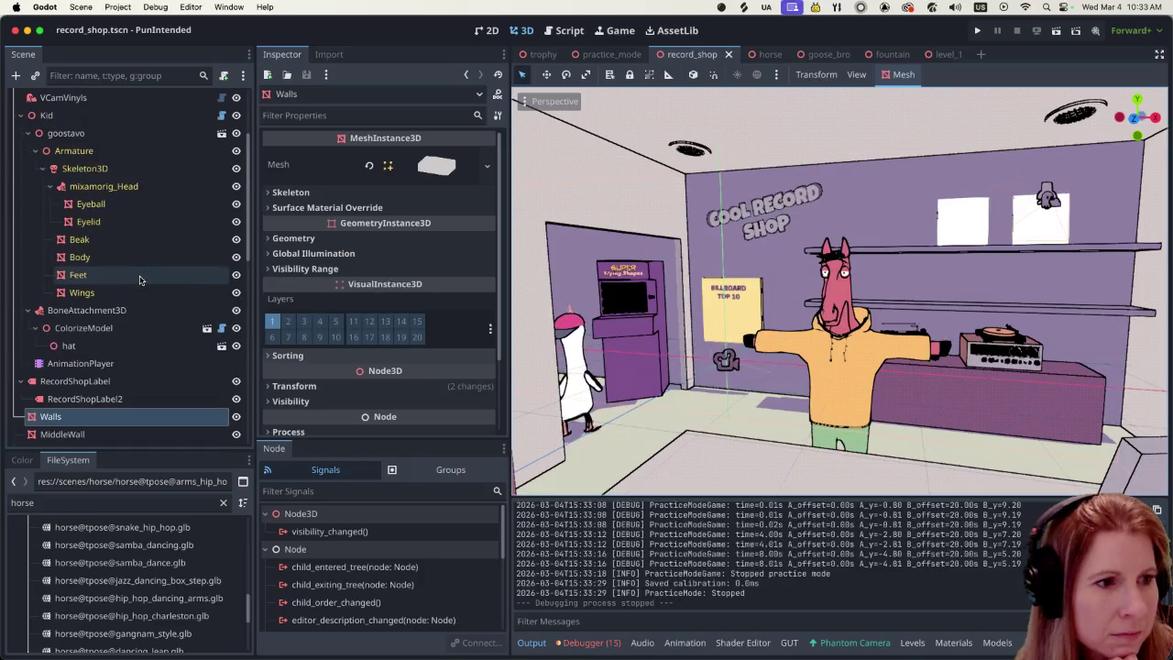
scroll(145, 280, "up", 3)
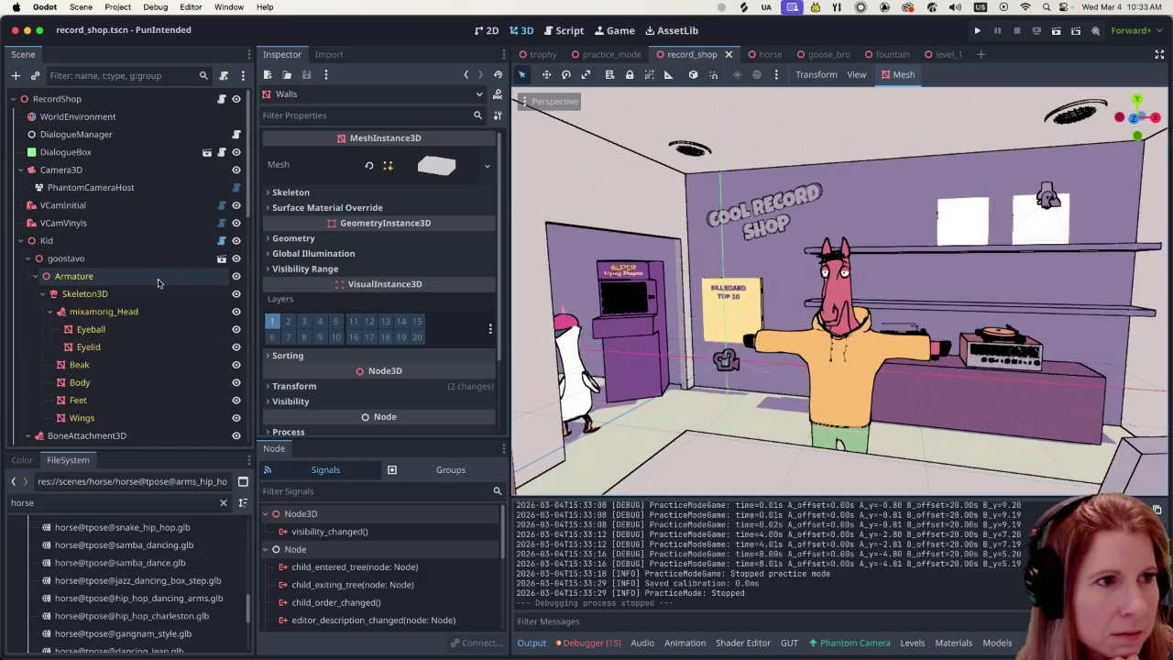
scroll(147, 293, "down", 4)
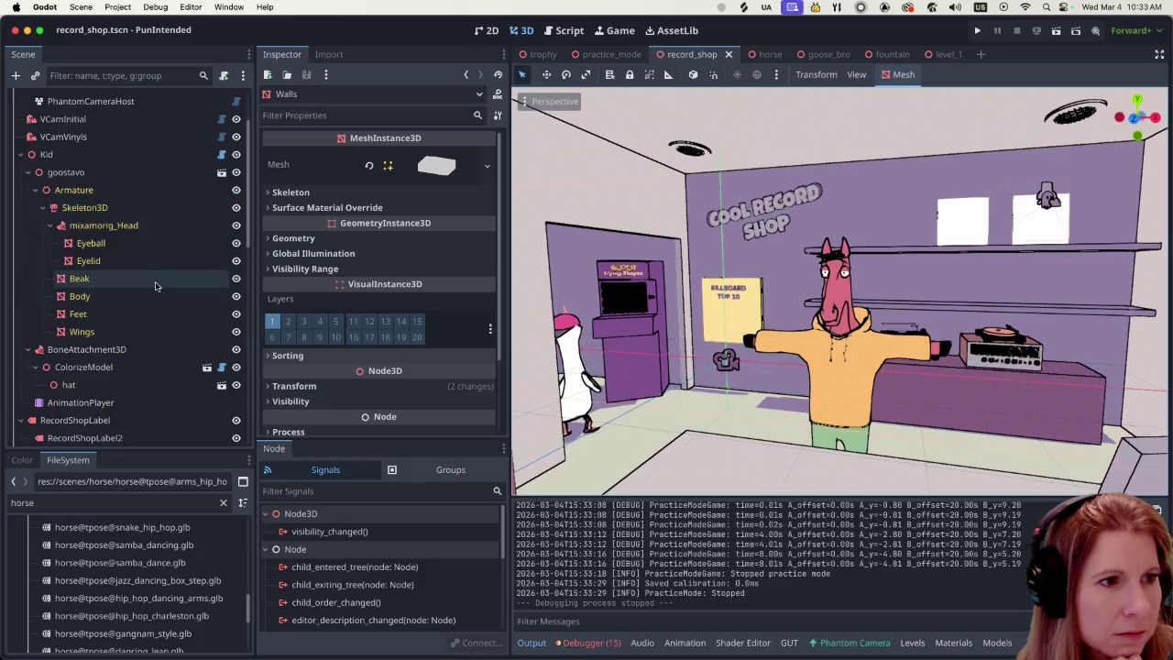
left_click(92, 337)
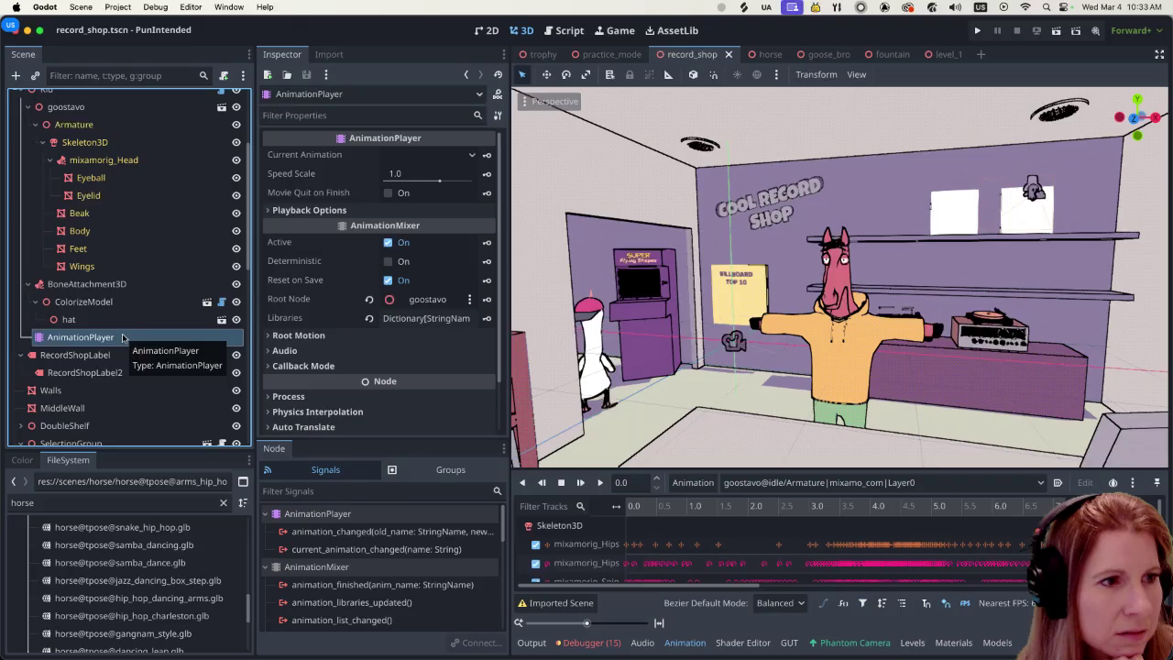
scroll(123, 337, "up", 2)
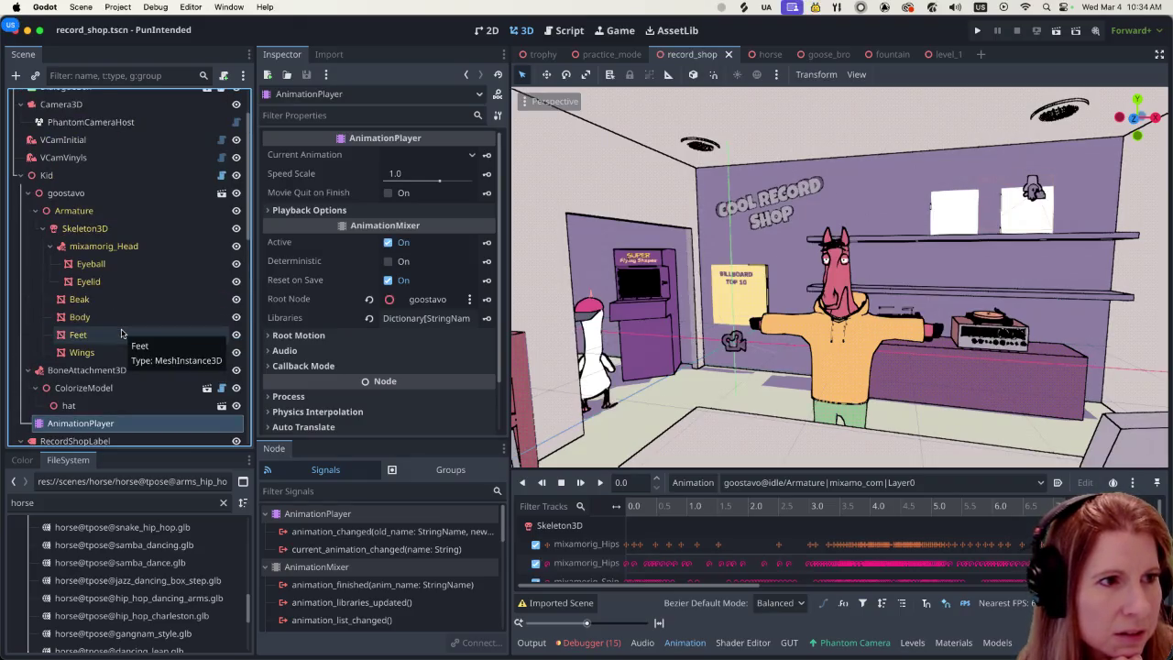
scroll(123, 334, "down", 10)
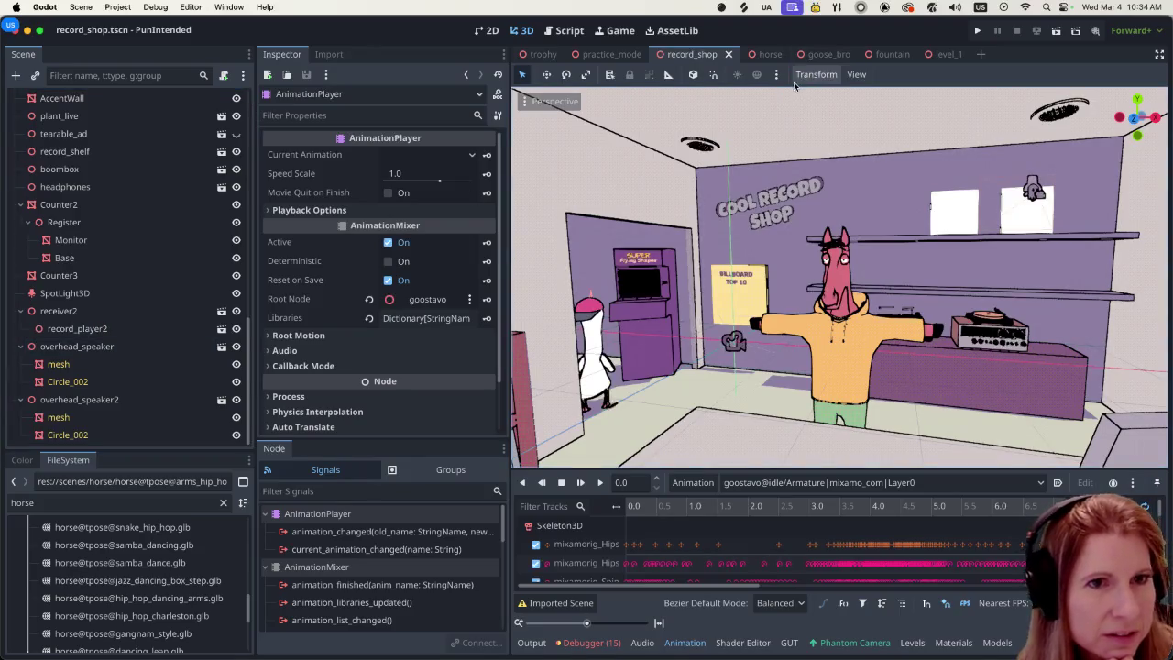
left_click(761, 55)
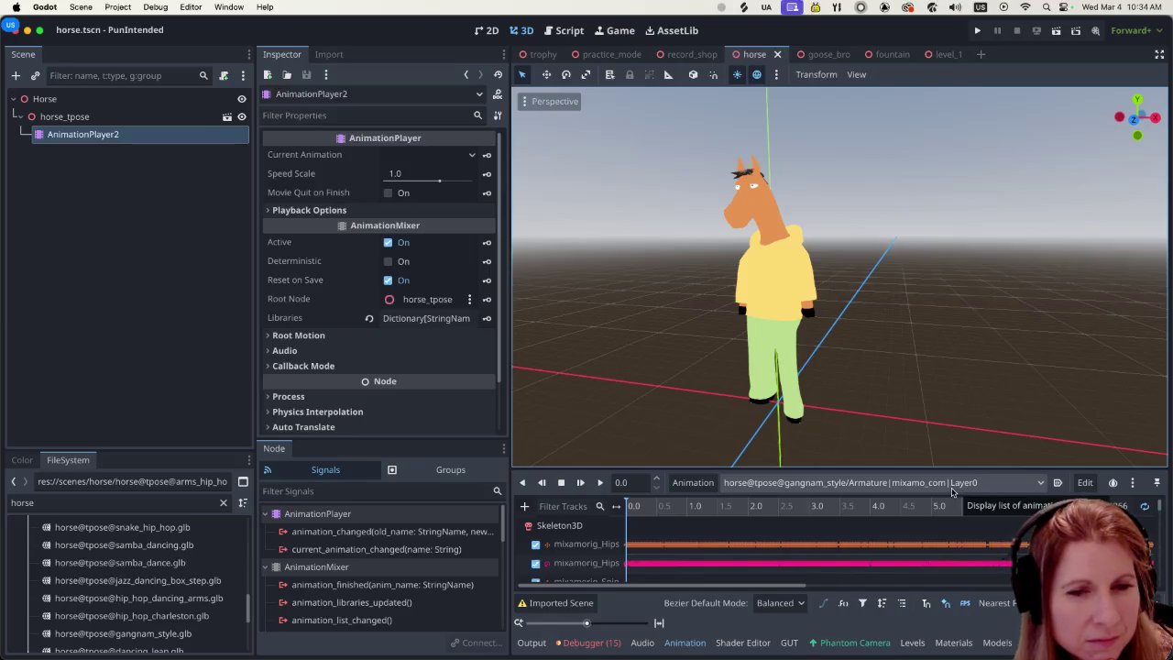
left_click(951, 488)
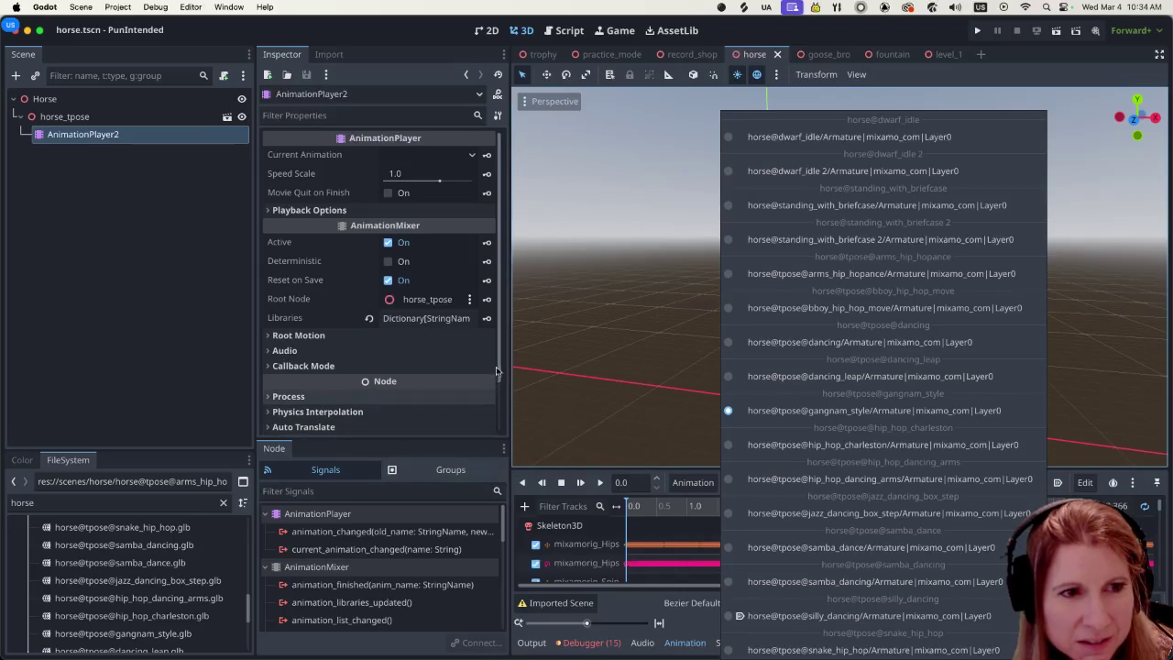
key("Escape")
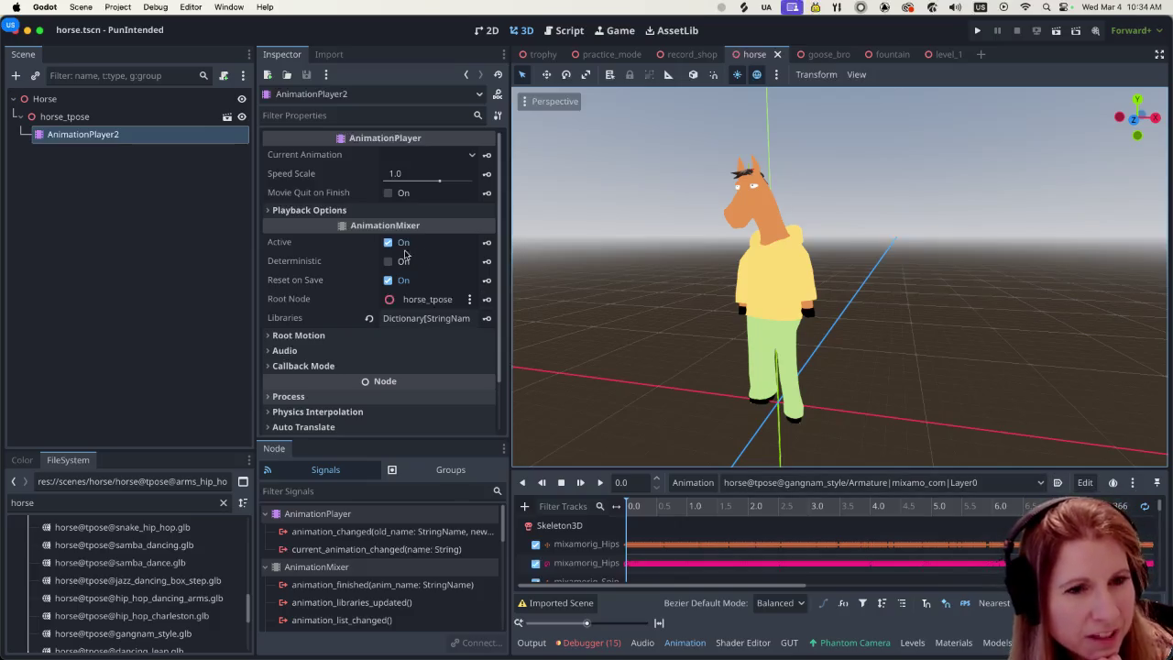
left_click(842, 483)
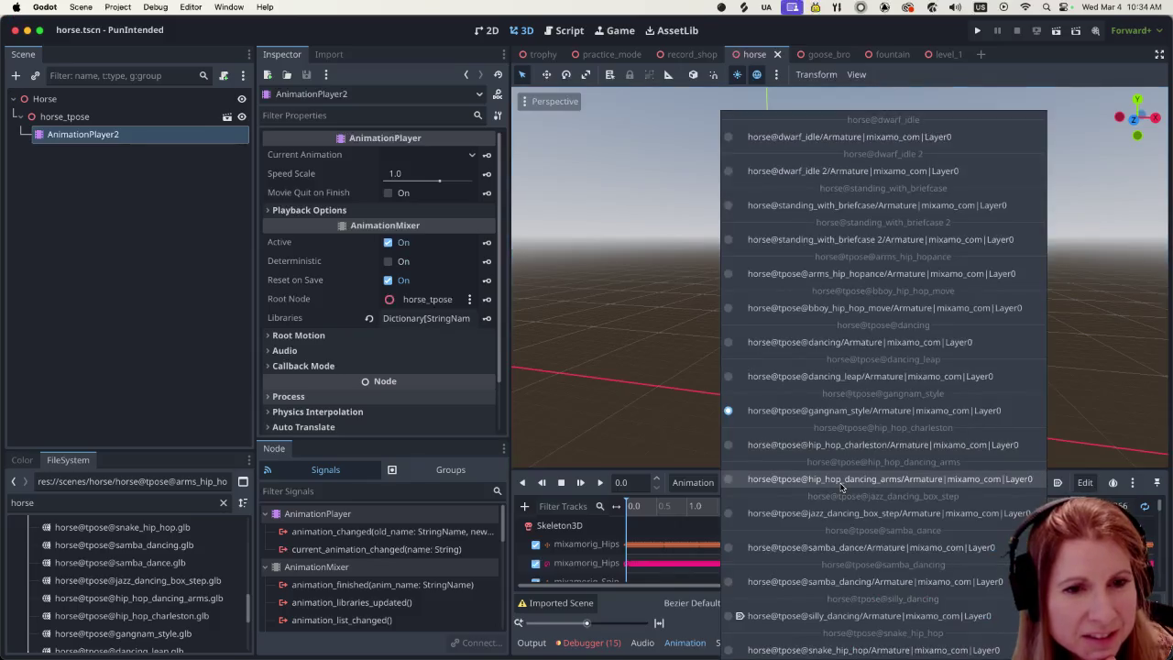
left_click(154, 248)
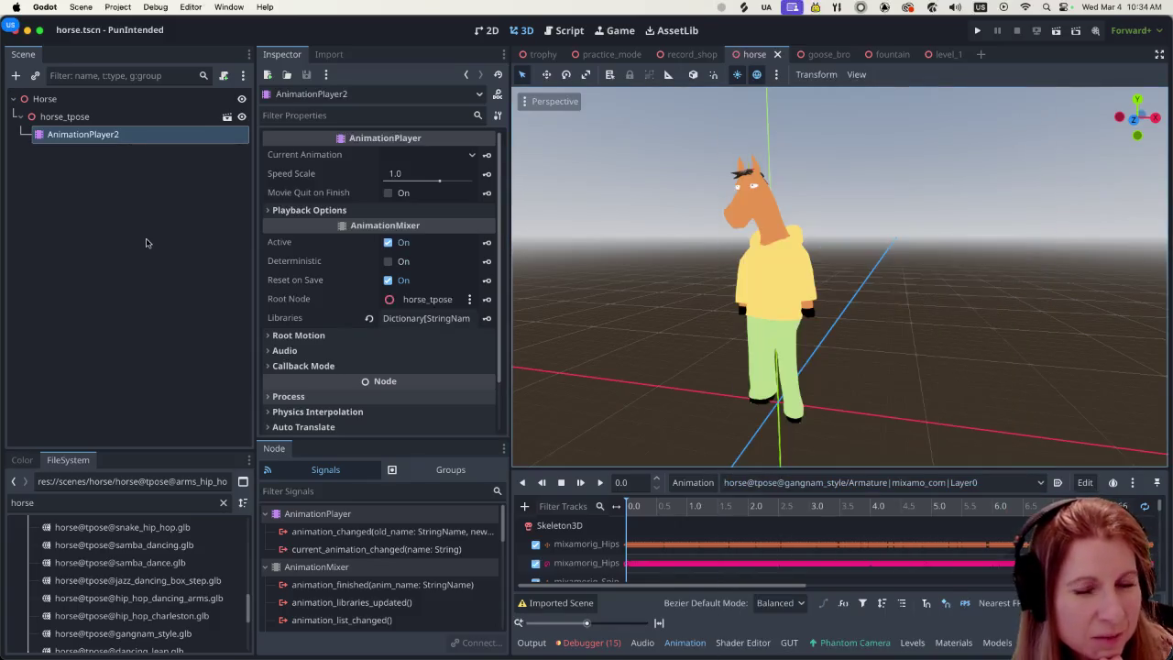
left_click(887, 483)
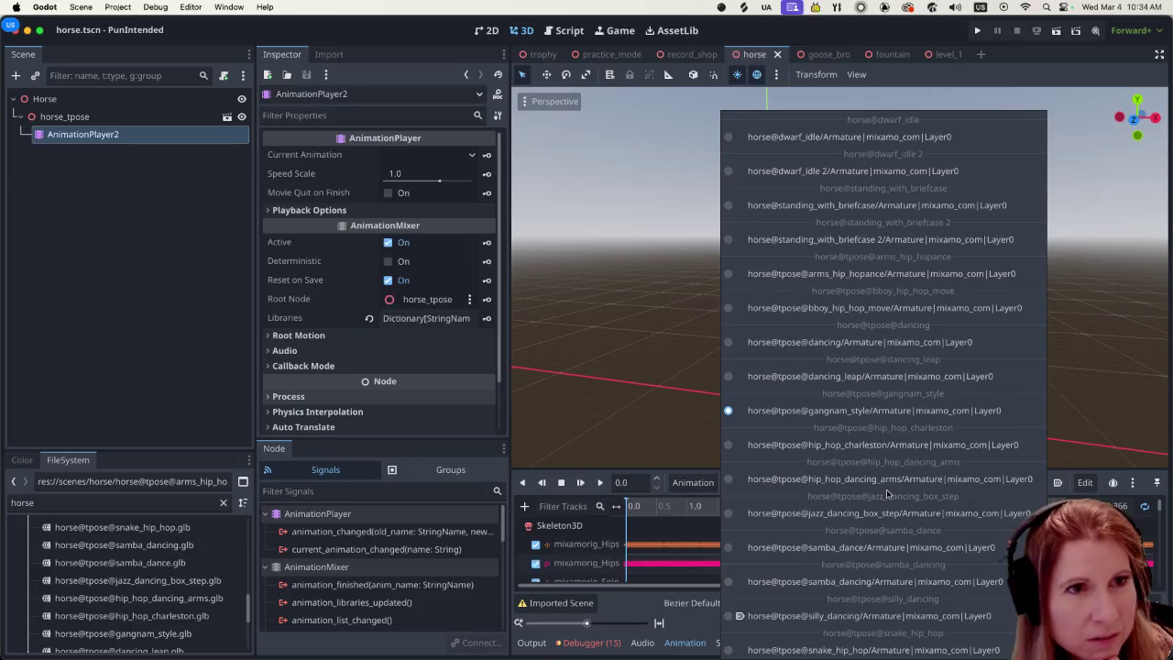
left_click(413, 48)
left_click(930, 483)
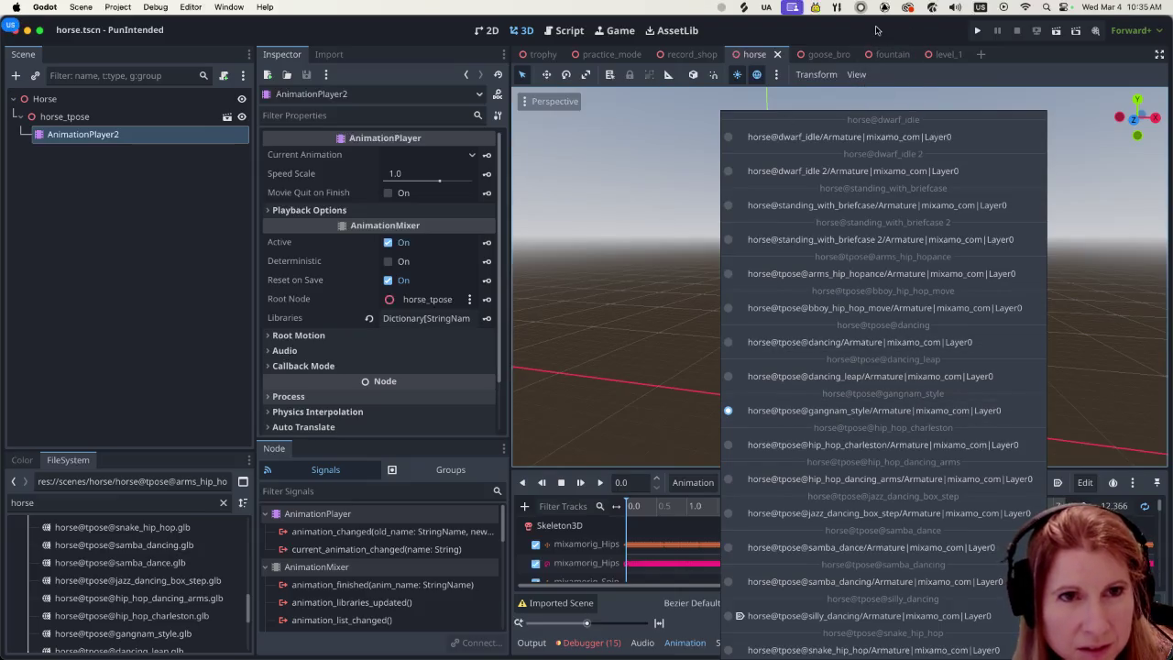
left_click(875, 30)
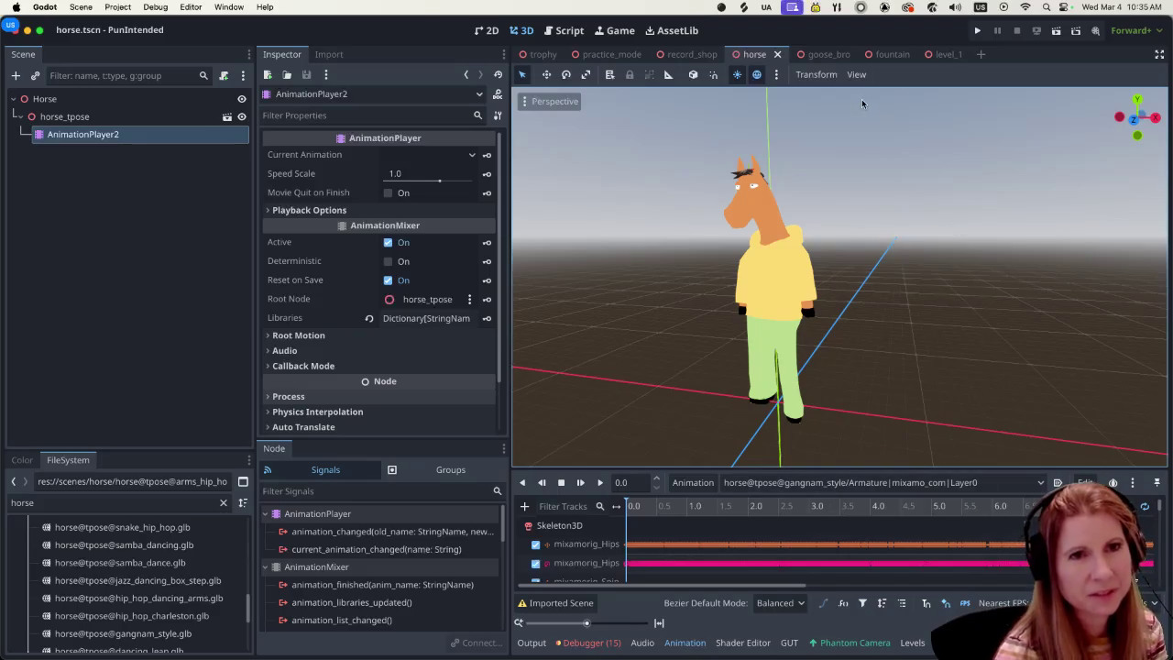
left_click(686, 54)
scroll(886, 356, "left", 3)
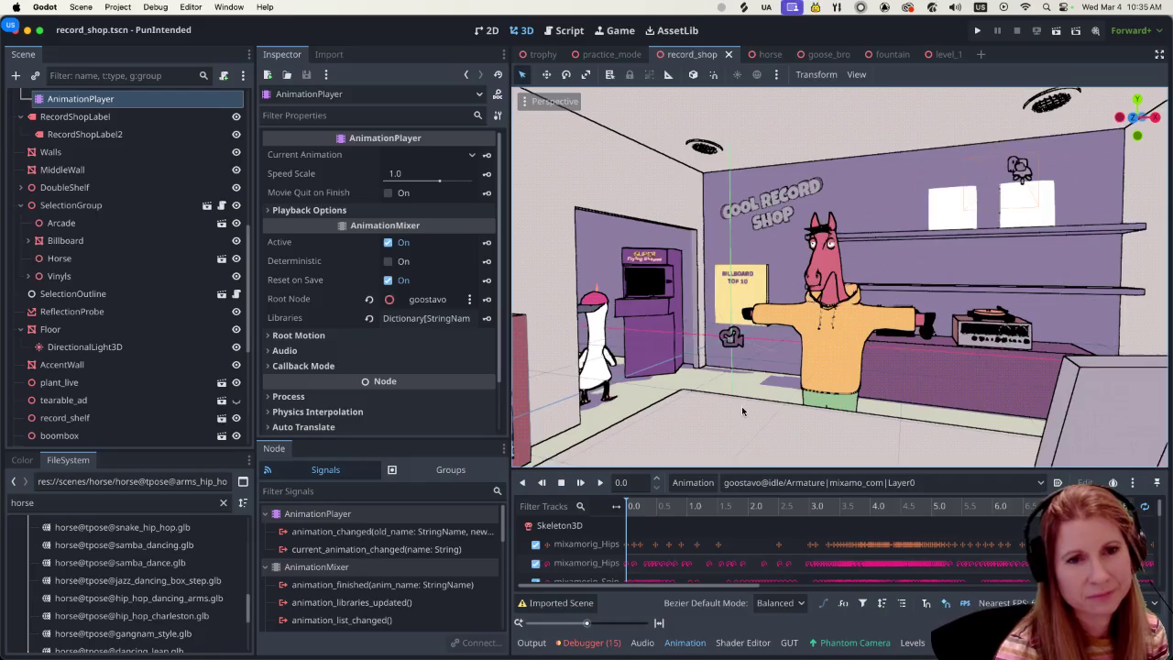
left_click(763, 56)
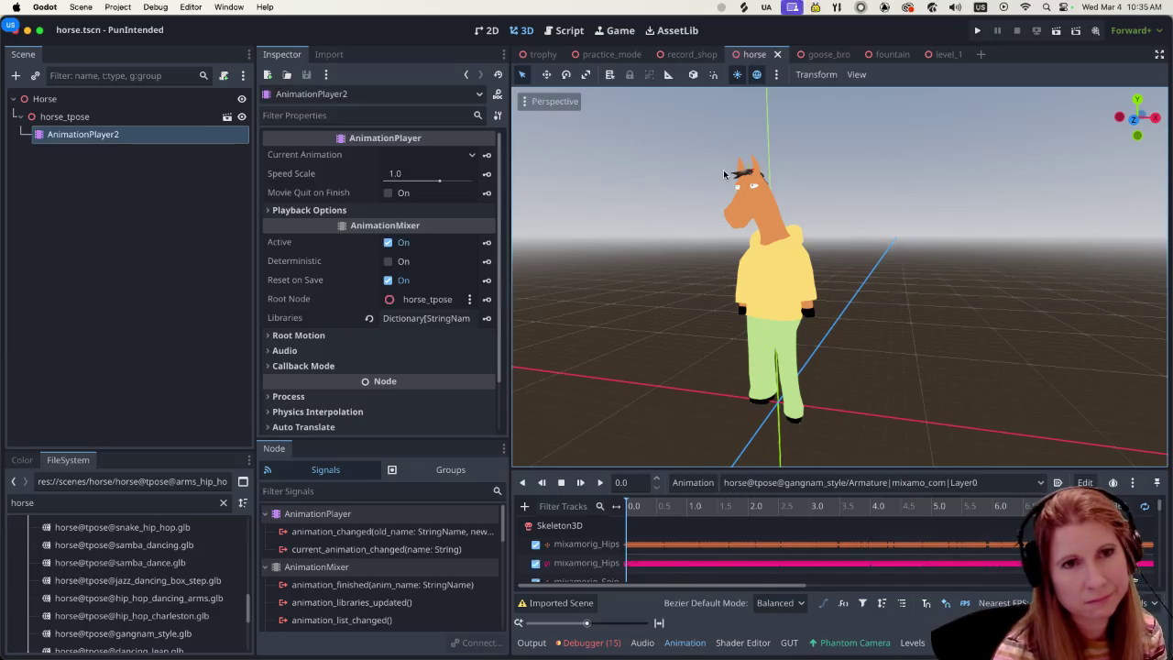
scroll(732, 212, "up", 2)
scroll(754, 238, "down", 2)
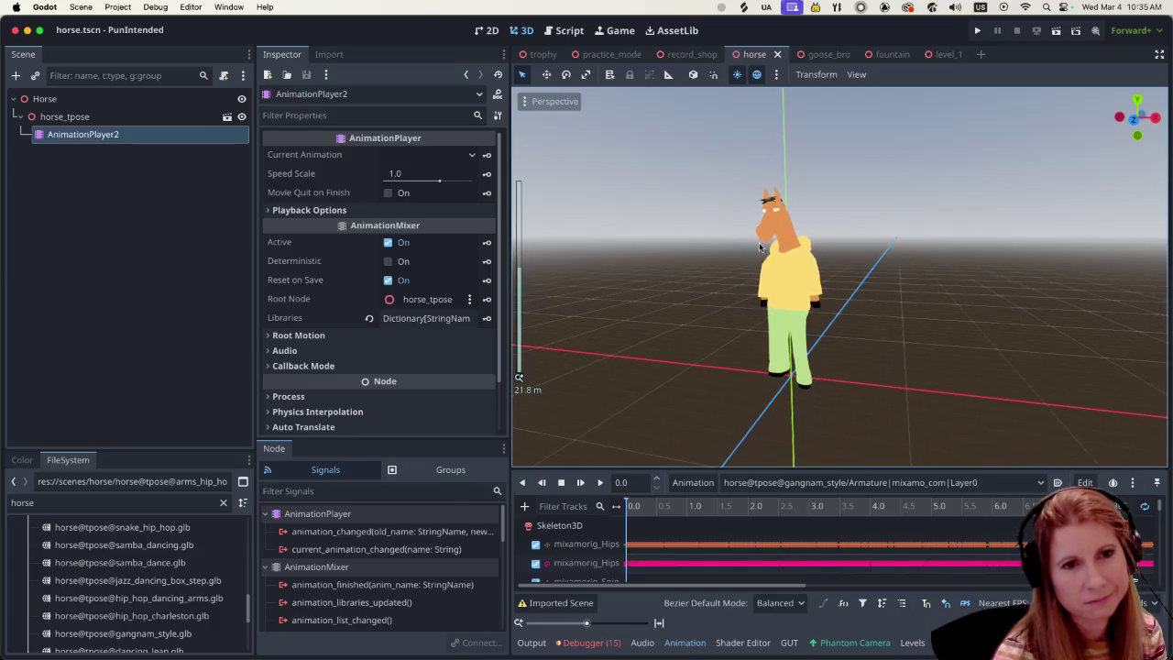
scroll(852, 333, "up", 2)
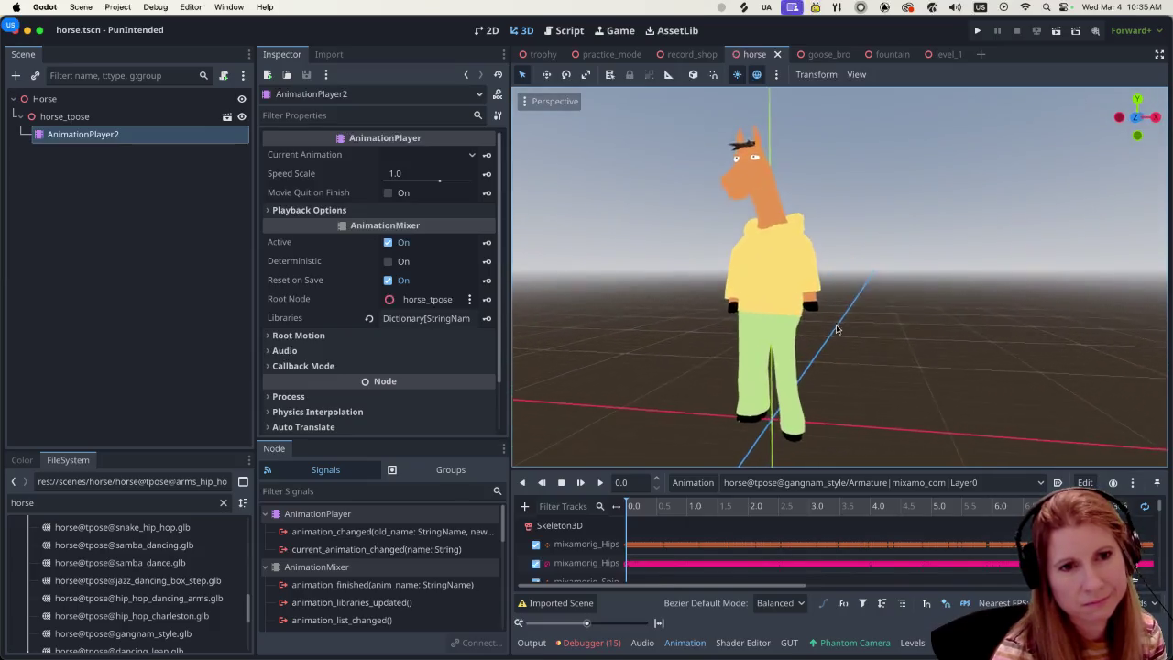
scroll(850, 361, "up", 5)
scroll(849, 374, "down", 7)
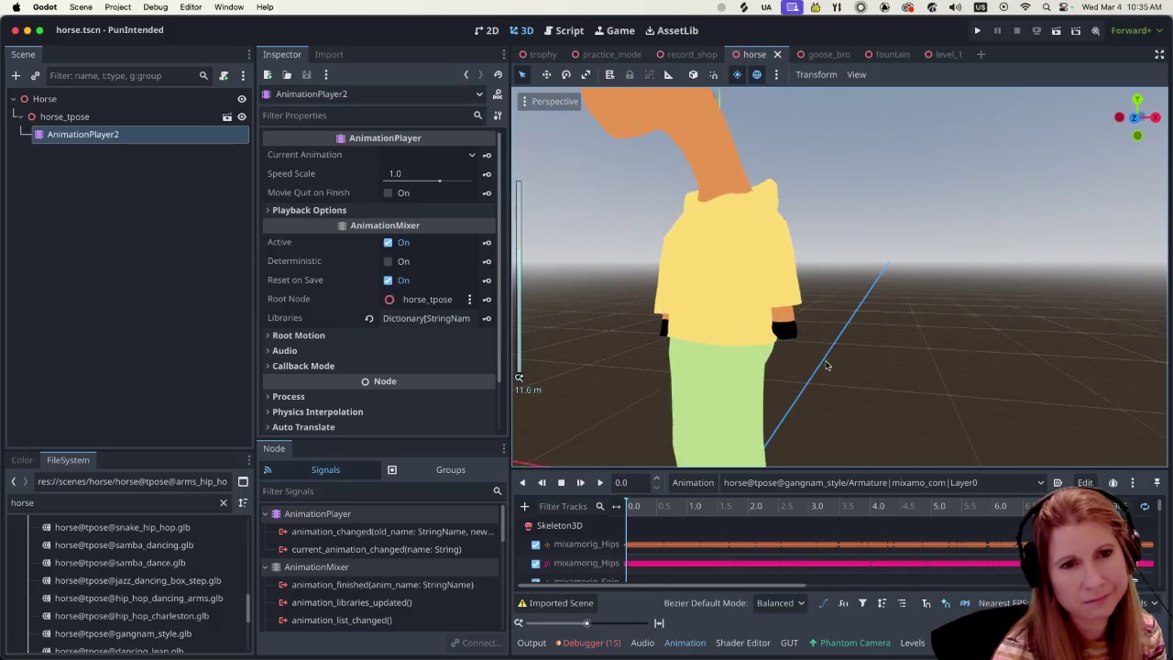
mouse_move(908, 356)
left_mouse_down()
mouse_move(800, 296)
mouse_move(772, 240)
mouse_move(763, 379)
mouse_move(824, 364)
left_mouse_up()
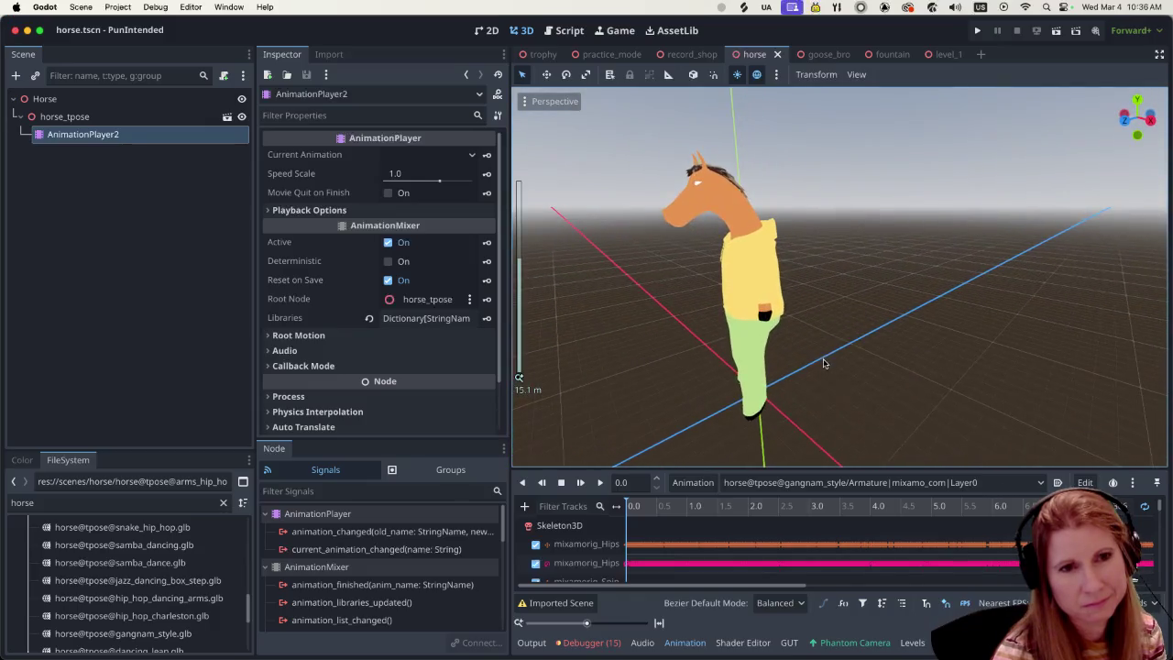
scroll(852, 374, "up", 5)
scroll(877, 366, "down", 2)
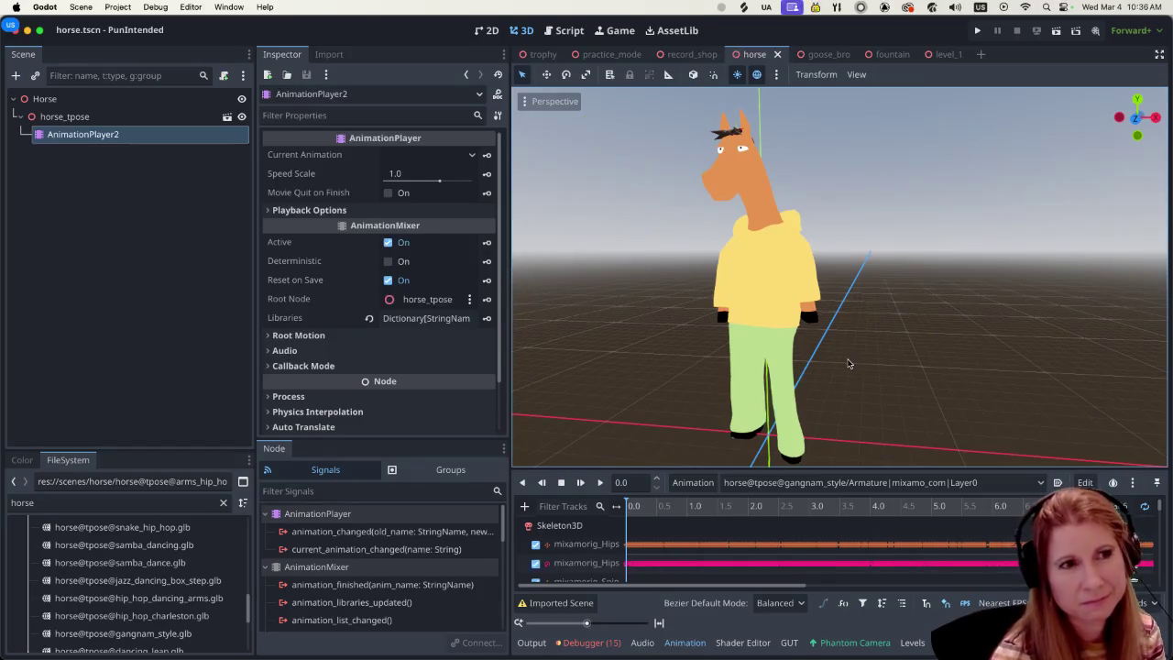
Step: Switch back to the record_shop scene and browse its Scene tree
left_click(689, 54)
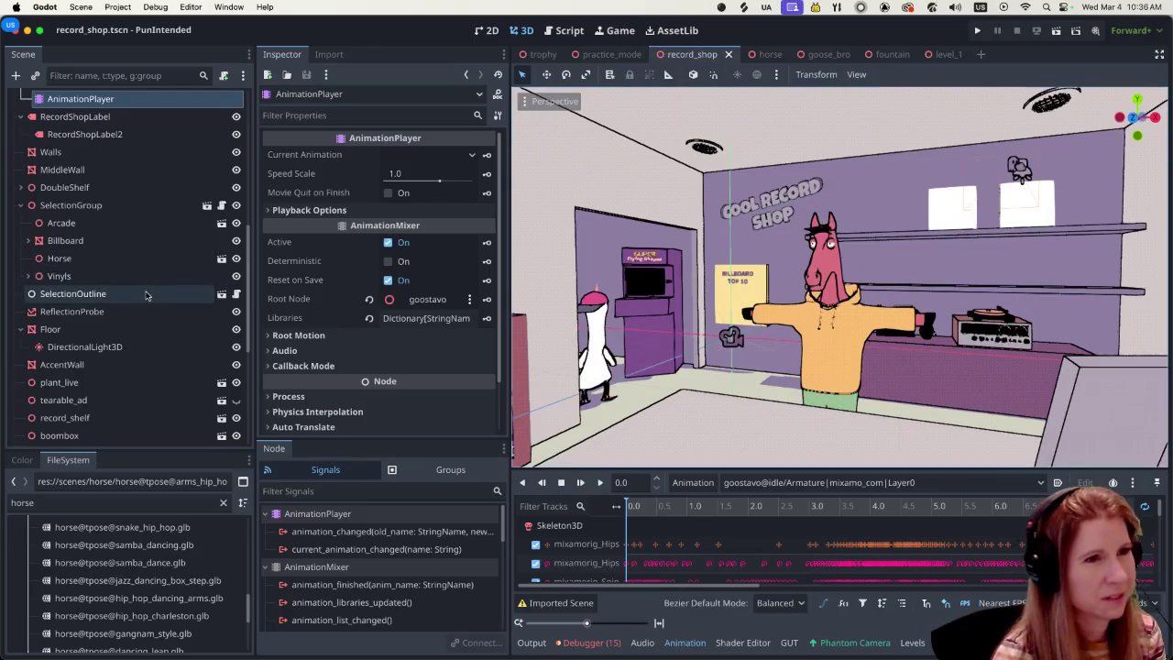
scroll(145, 296, "up", 5)
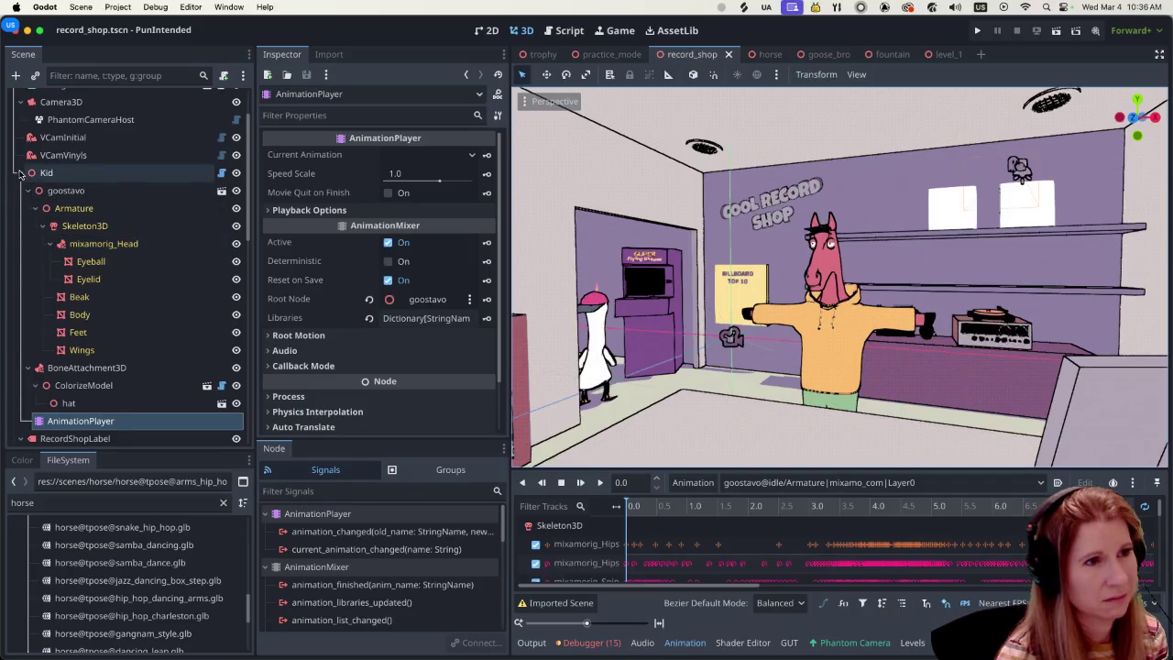
scroll(140, 291, "down", 10)
scroll(139, 292, "down", 1)
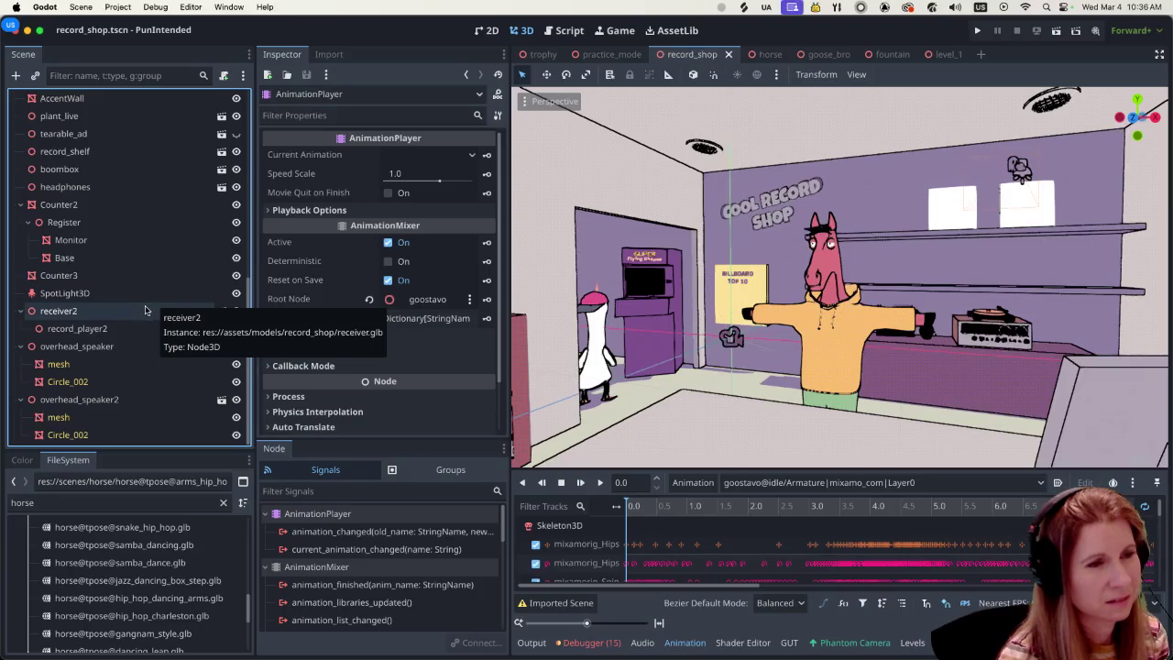
scroll(147, 316, "up", 10)
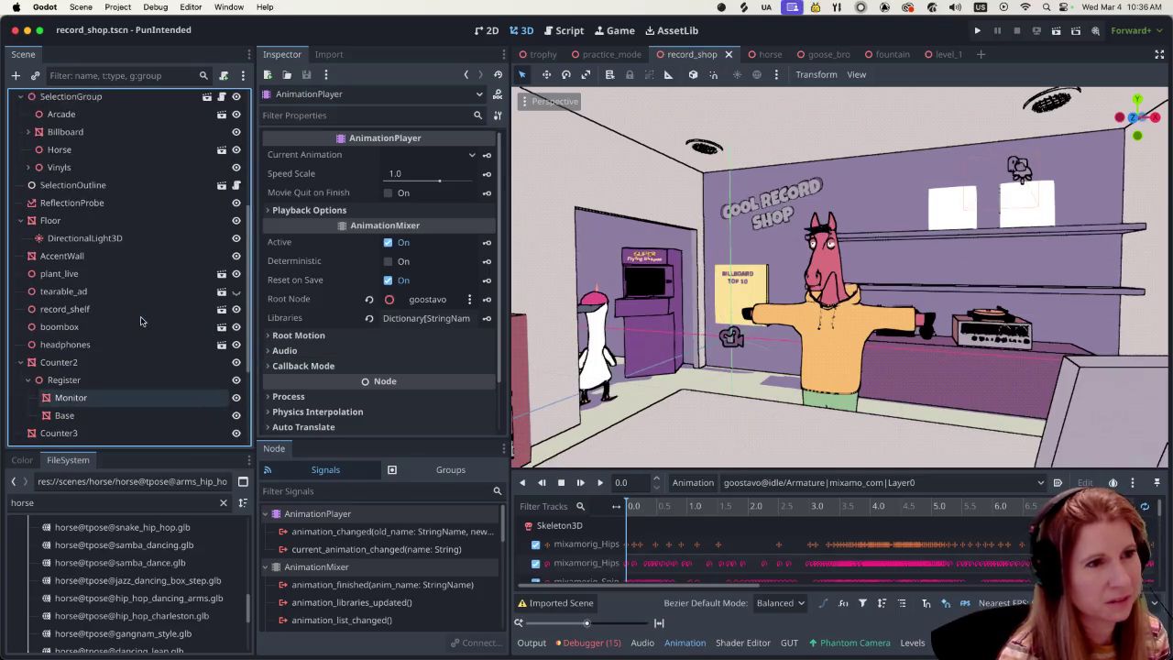
scroll(167, 322, "up", 2)
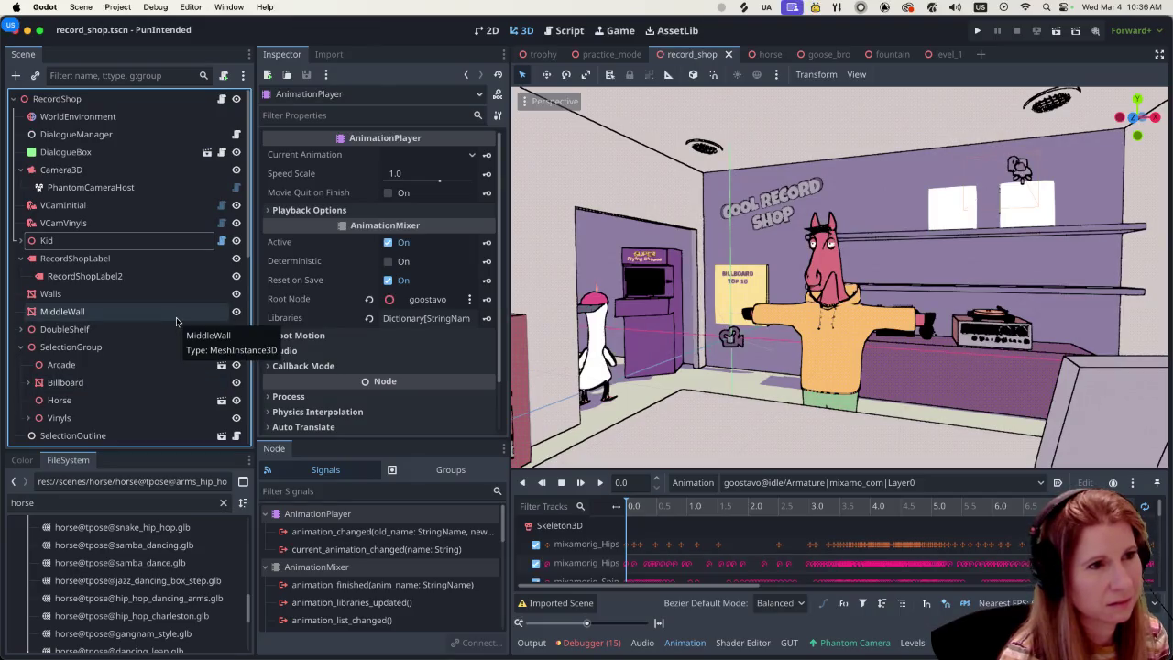
scroll(177, 321, "down", 2)
Step: Select the Horse instance under SelectionGroup to inspect it
left_click(170, 327)
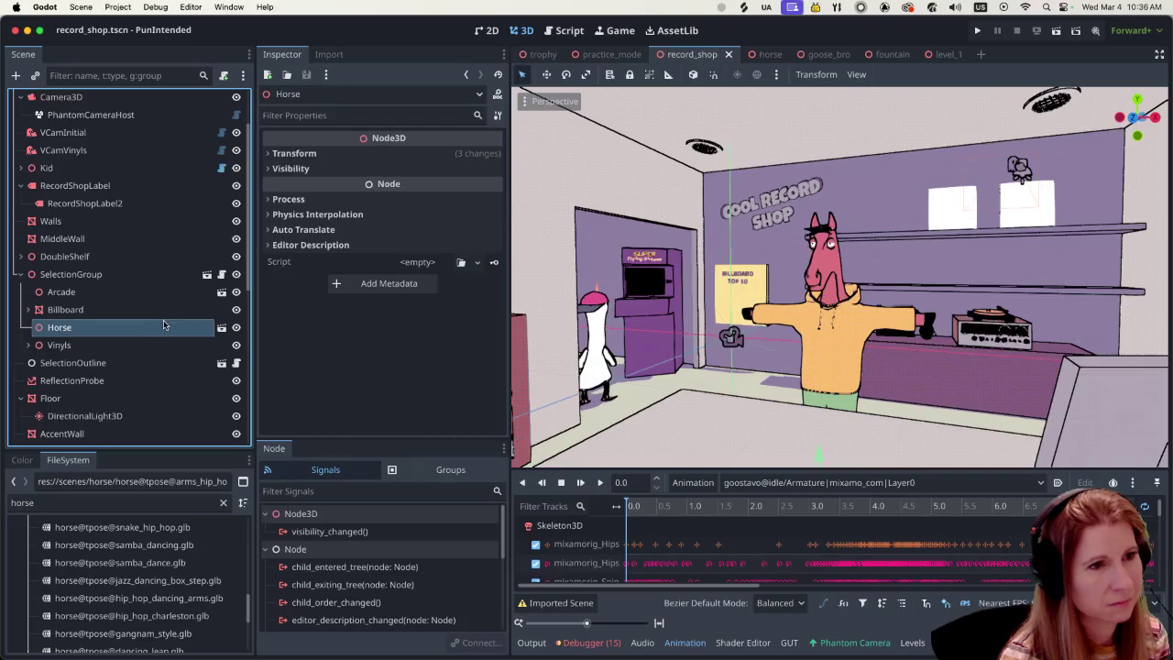
scroll(174, 332, "down", 8)
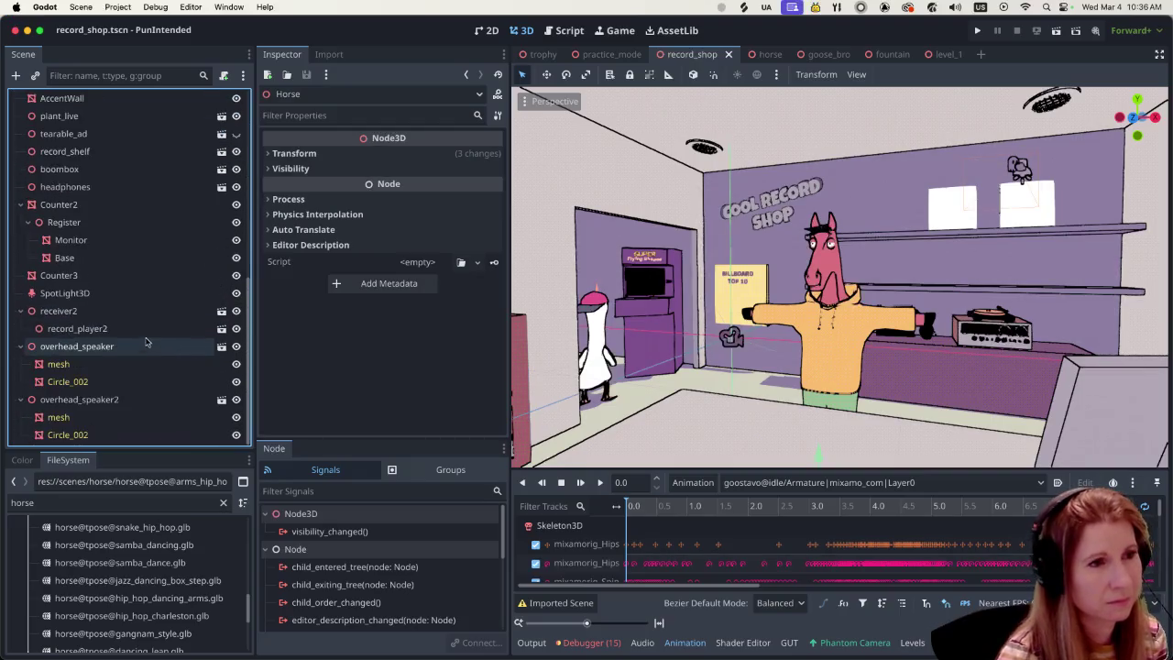
scroll(142, 343, "up", 6)
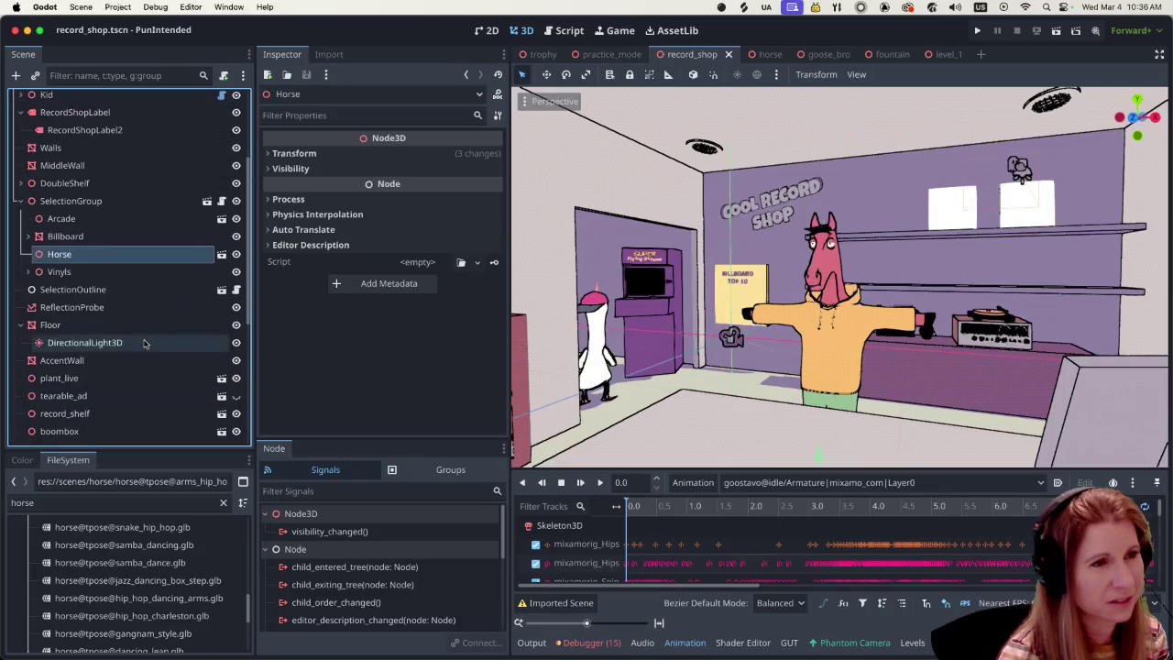
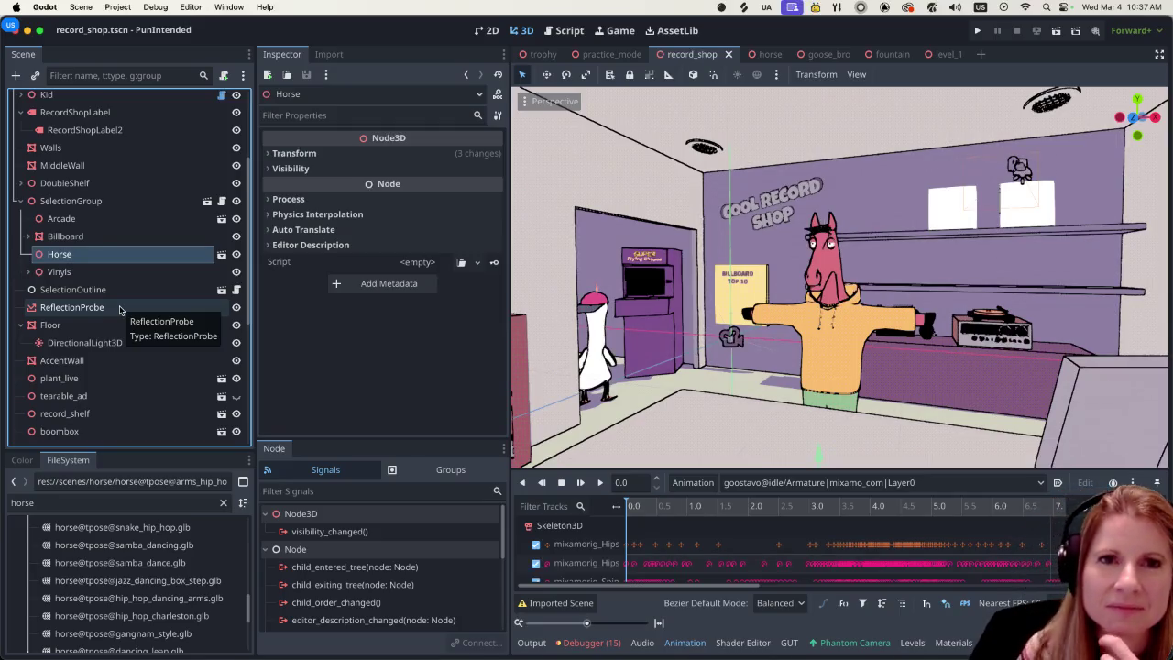
Step: Run the game, lower the volume to 20% in Settings, then choose Play to enter the record shop
left_click(977, 30)
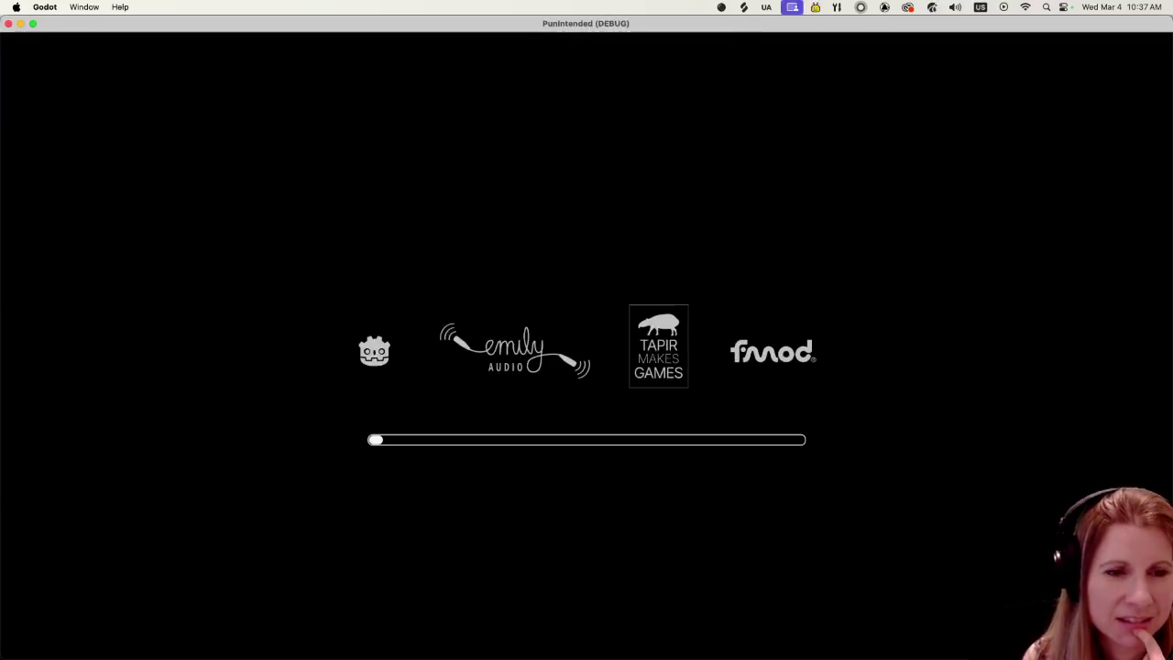
key("Down")
key("Return")
key("Left")
key("Left")
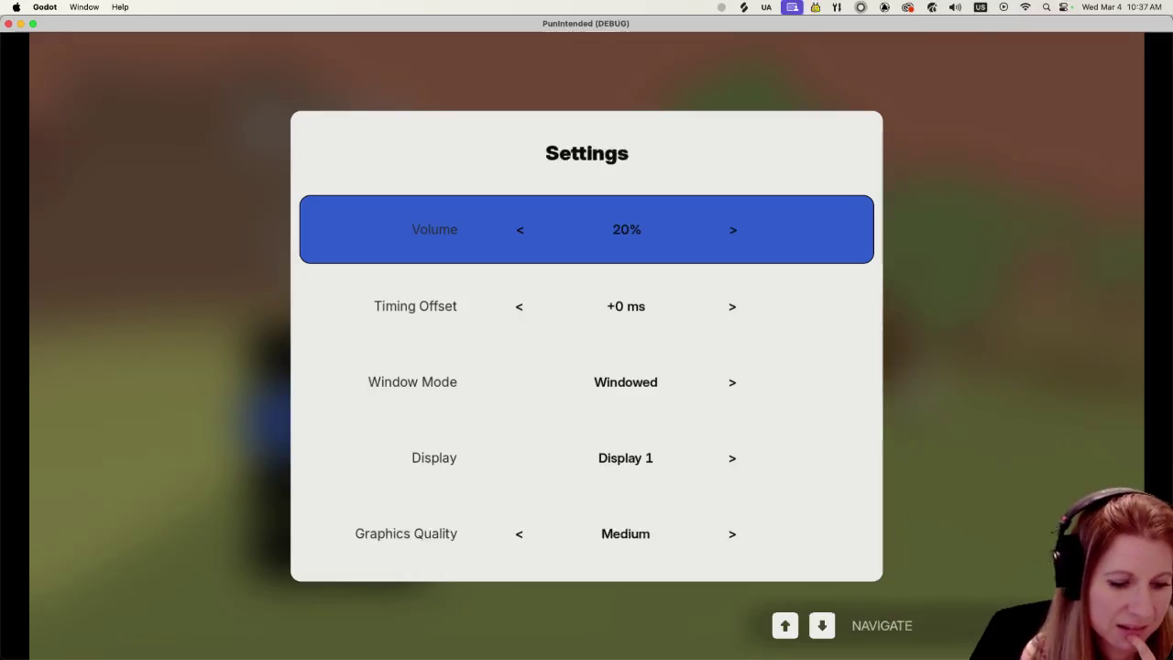
key("Escape")
key("Up")
key("Return")
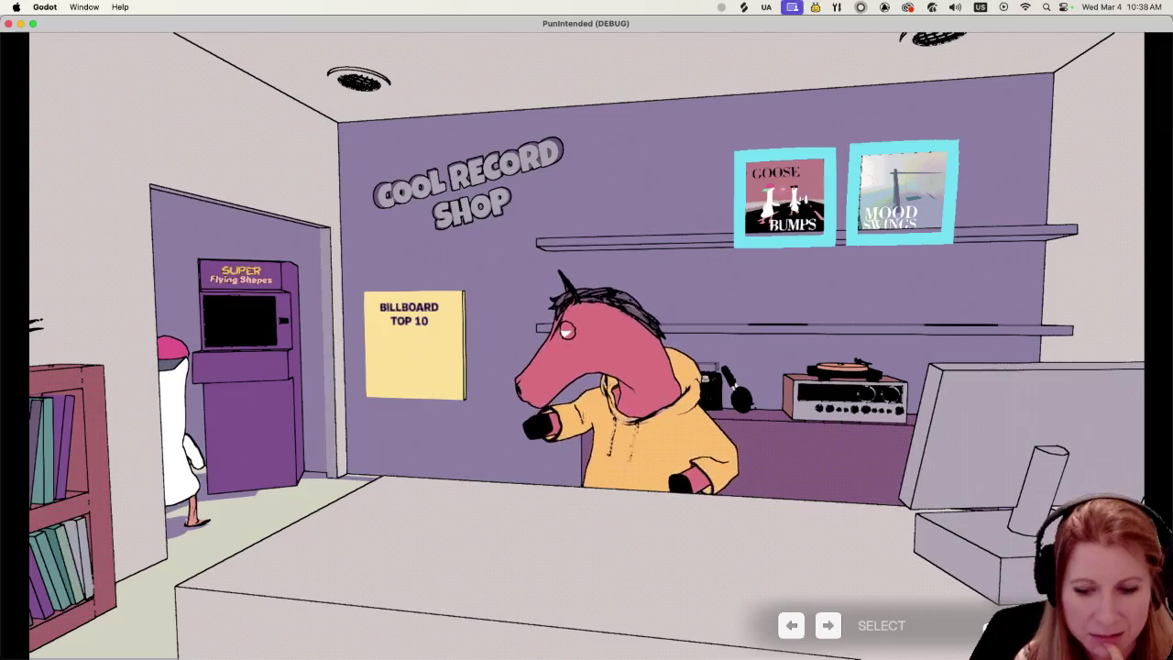
Step: Switch focus between the album covers and the horse shopkeeper to watch him animate
key("Left")
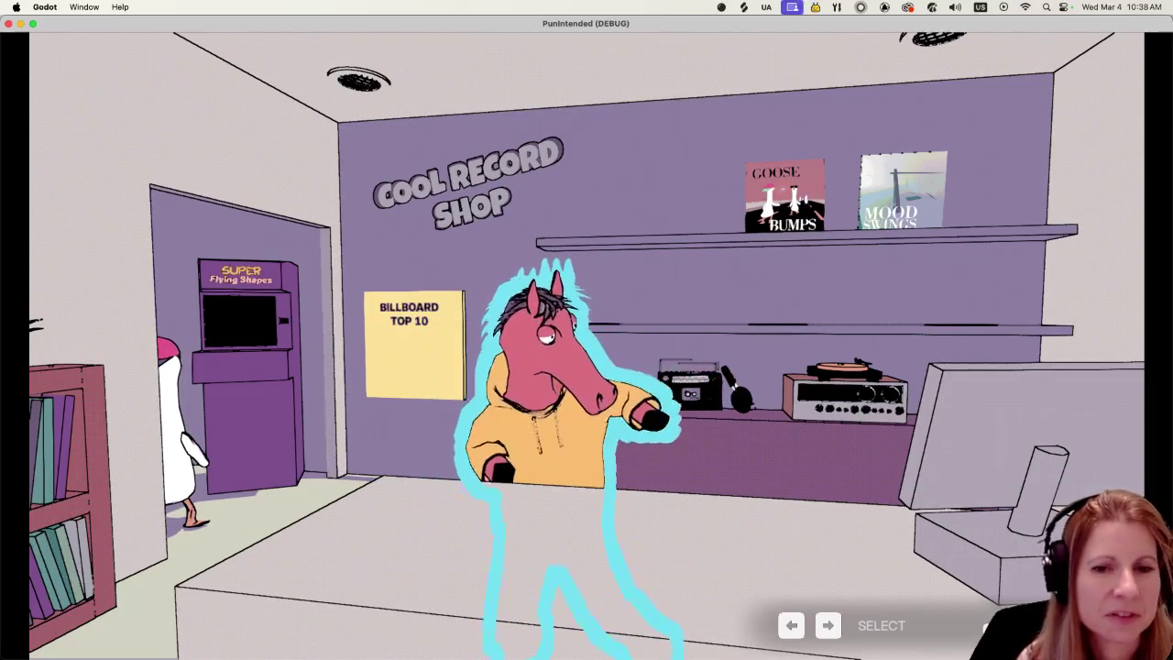
key("Right")
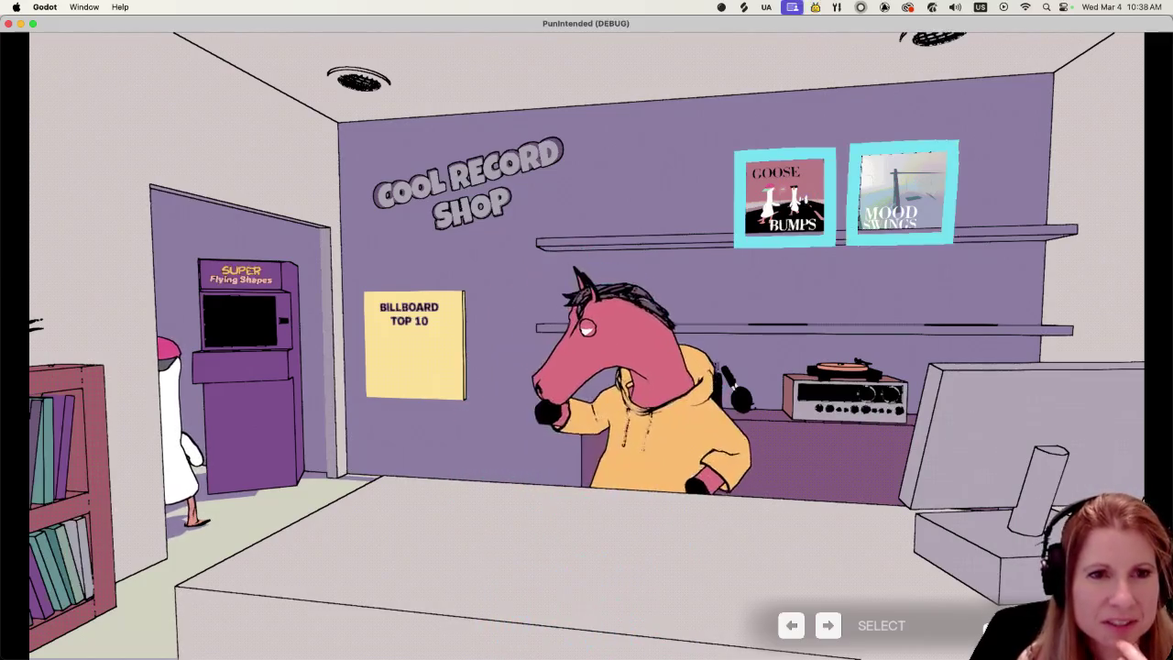
key("Left")
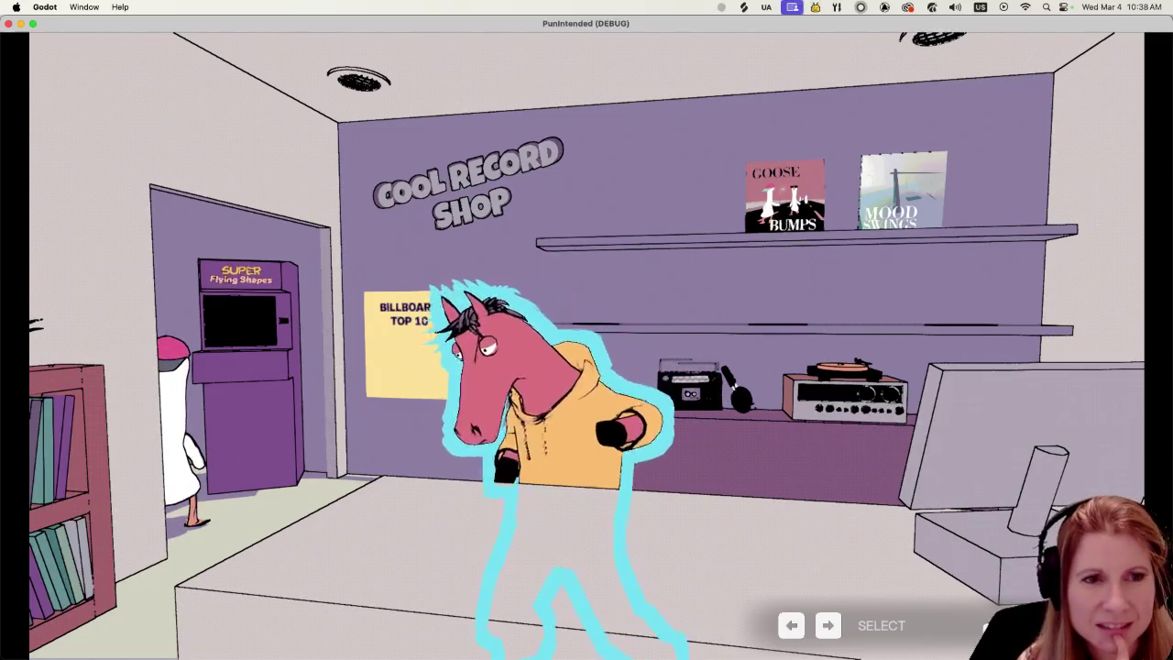
key("Right")
key("Left")
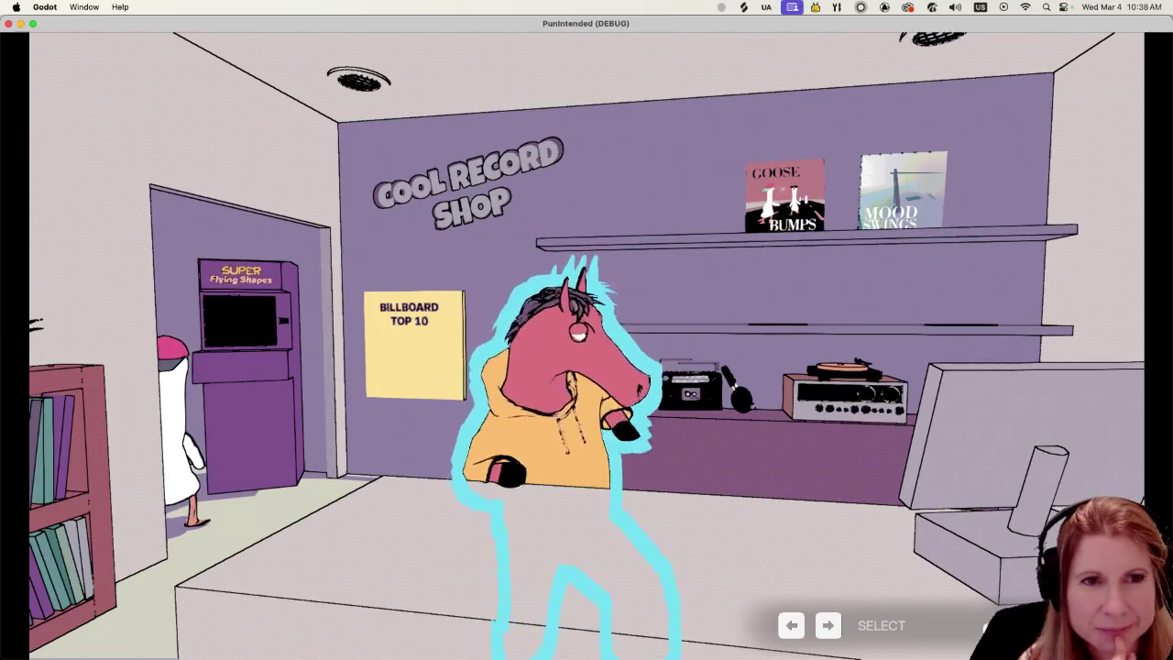
key("Right")
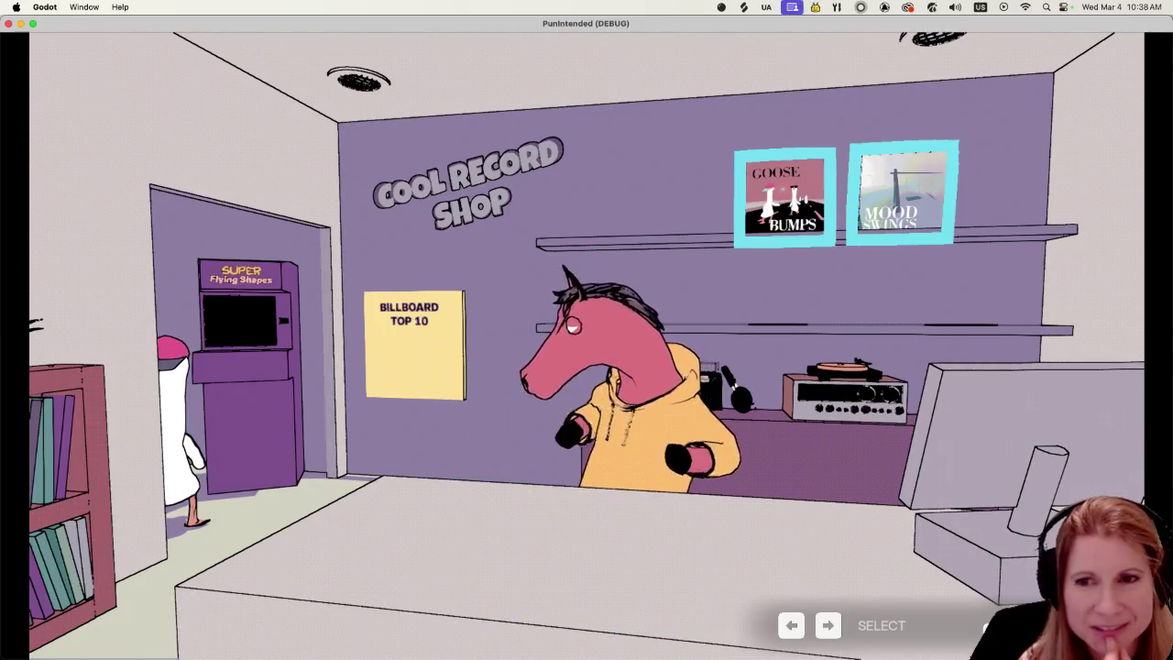
key("Left")
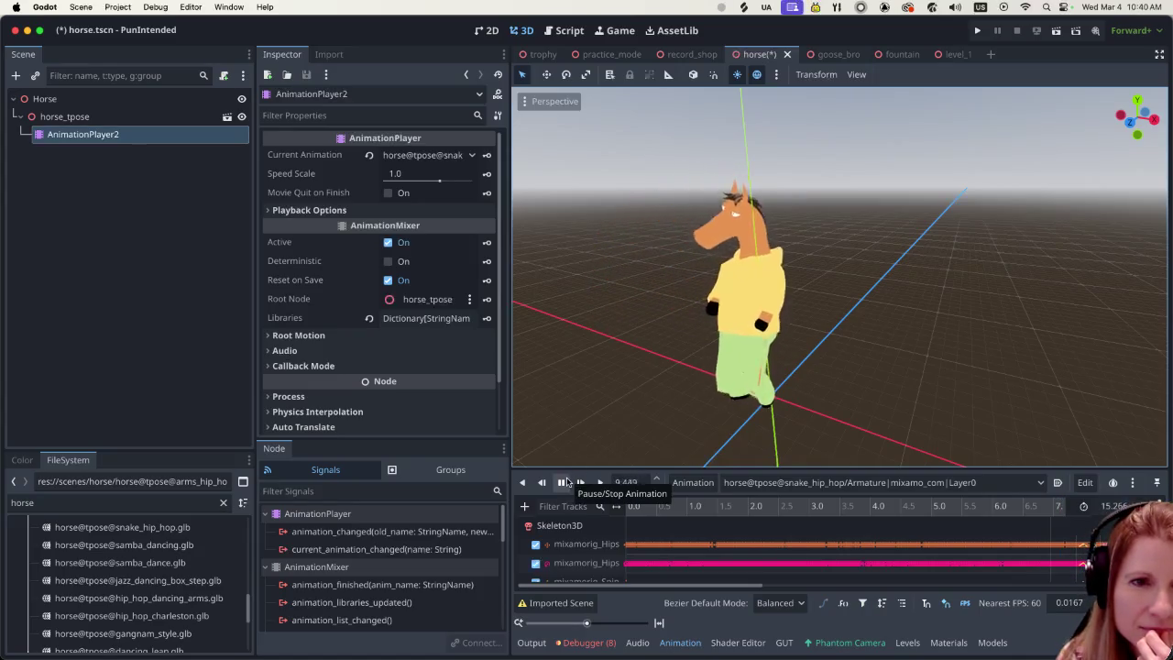
Step: Stop the horse's snake_hip_hop animation preview in the Animation panel and bring up the Project menu
left_click(563, 482)
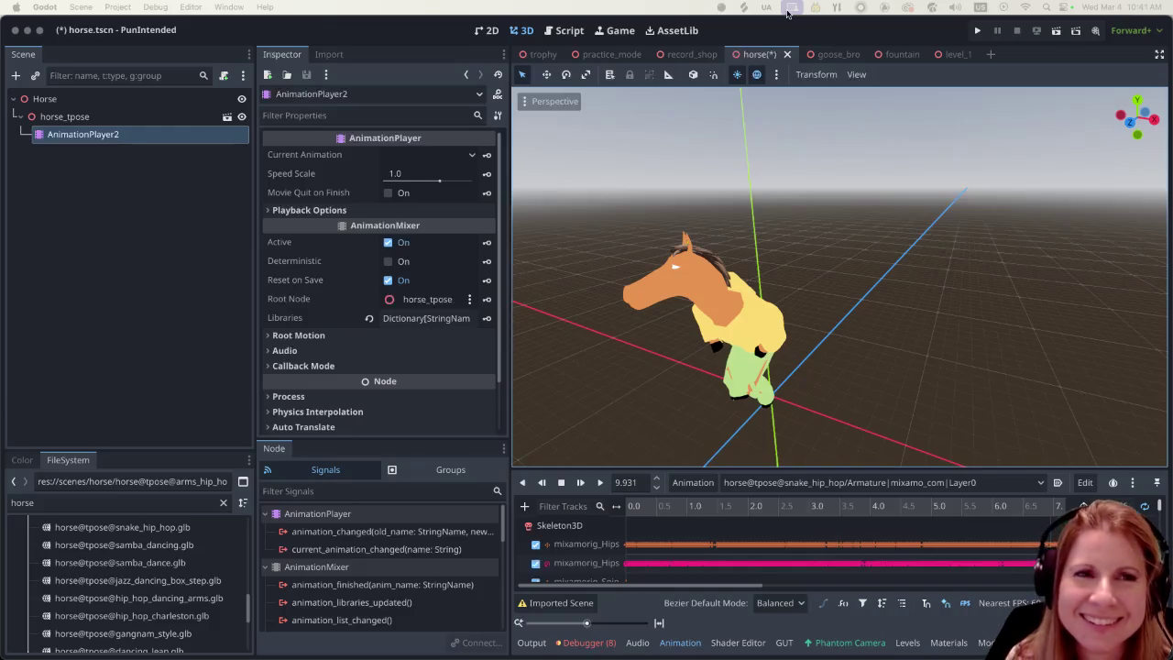
left_click(900, 25)
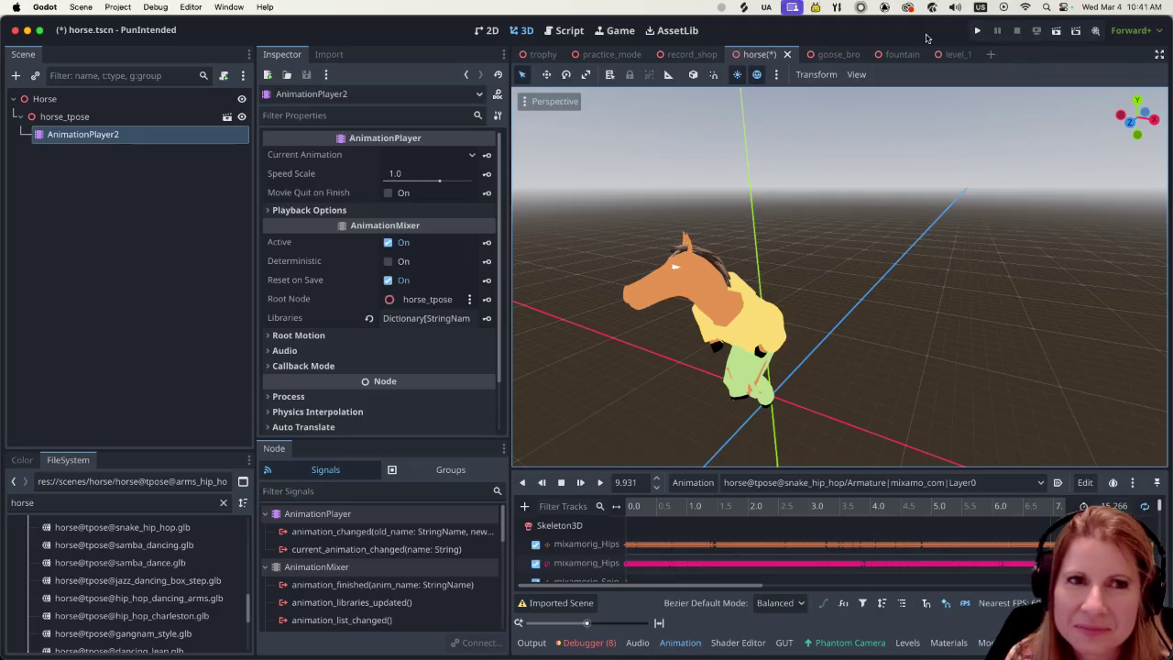
left_click(117, 7)
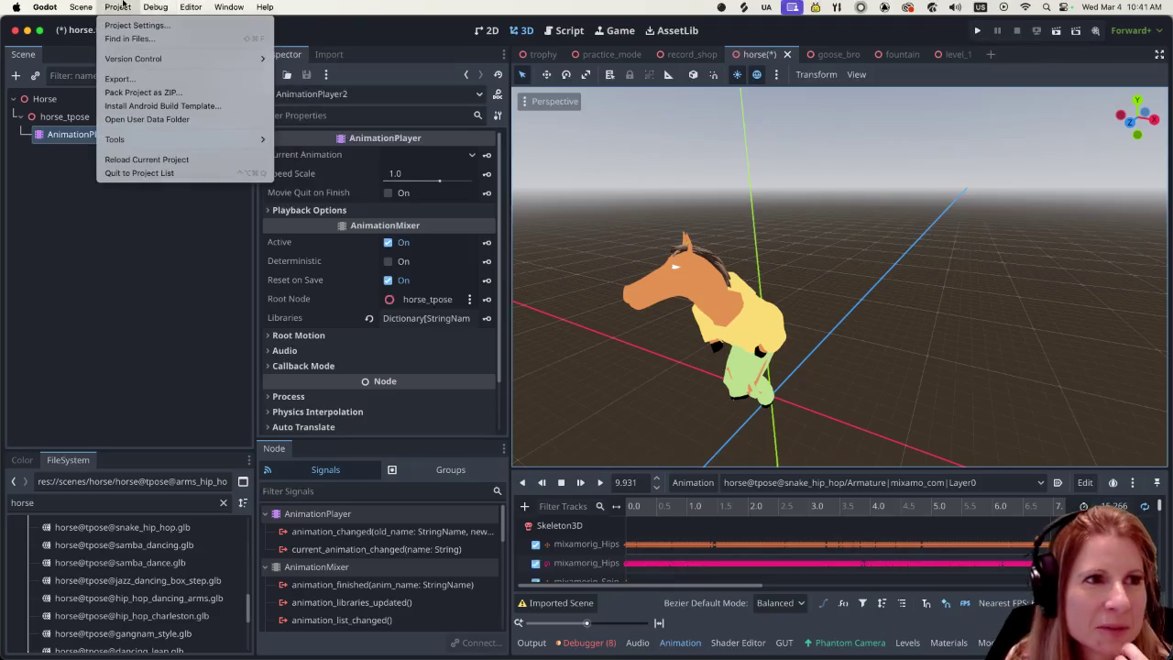
left_click(128, 120)
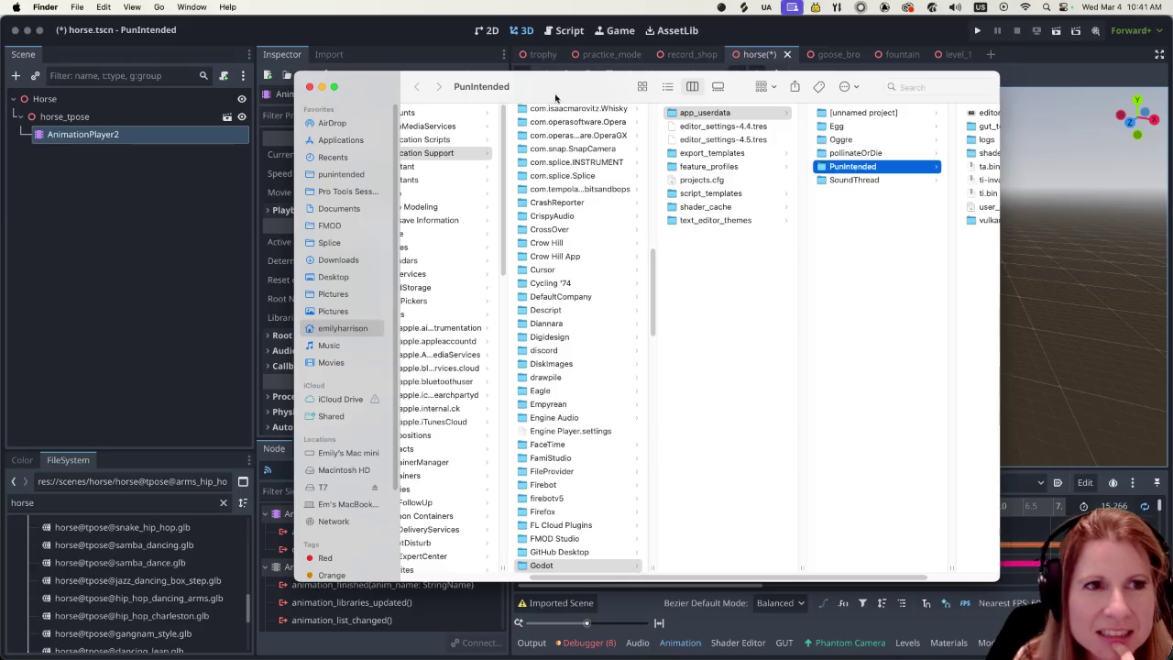
key("super+w")
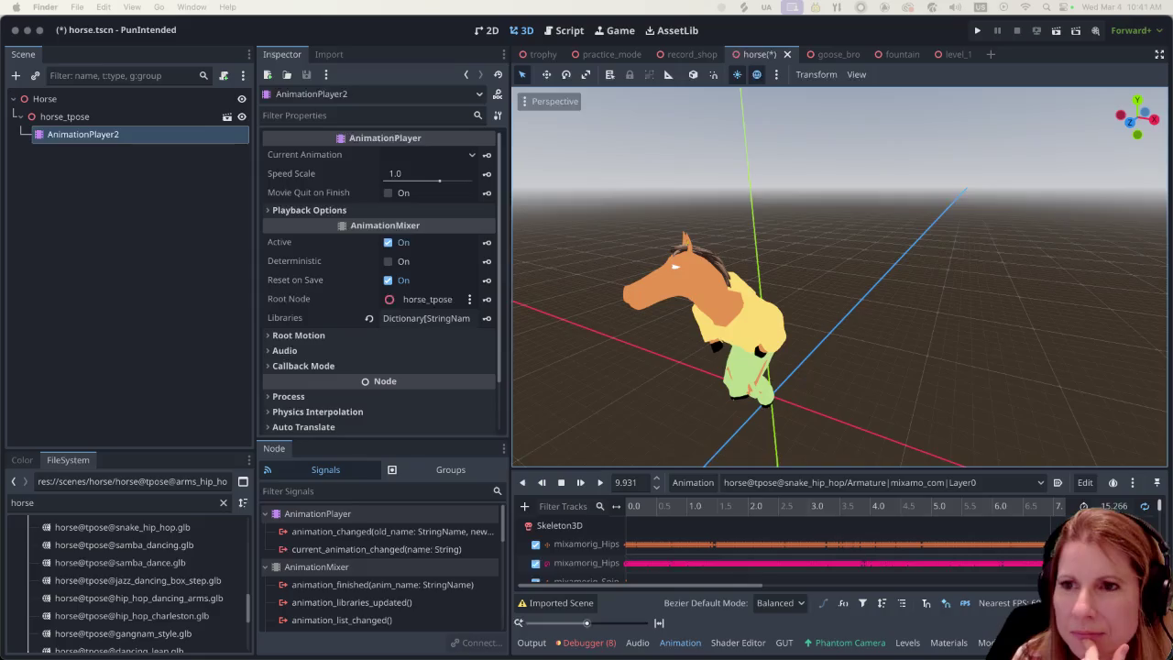
left_click(912, 40)
Step: Relaunch the game, enter the Cool Record Shop, and advance Charlie to 'State your business, feather boy.'
key("super+s")
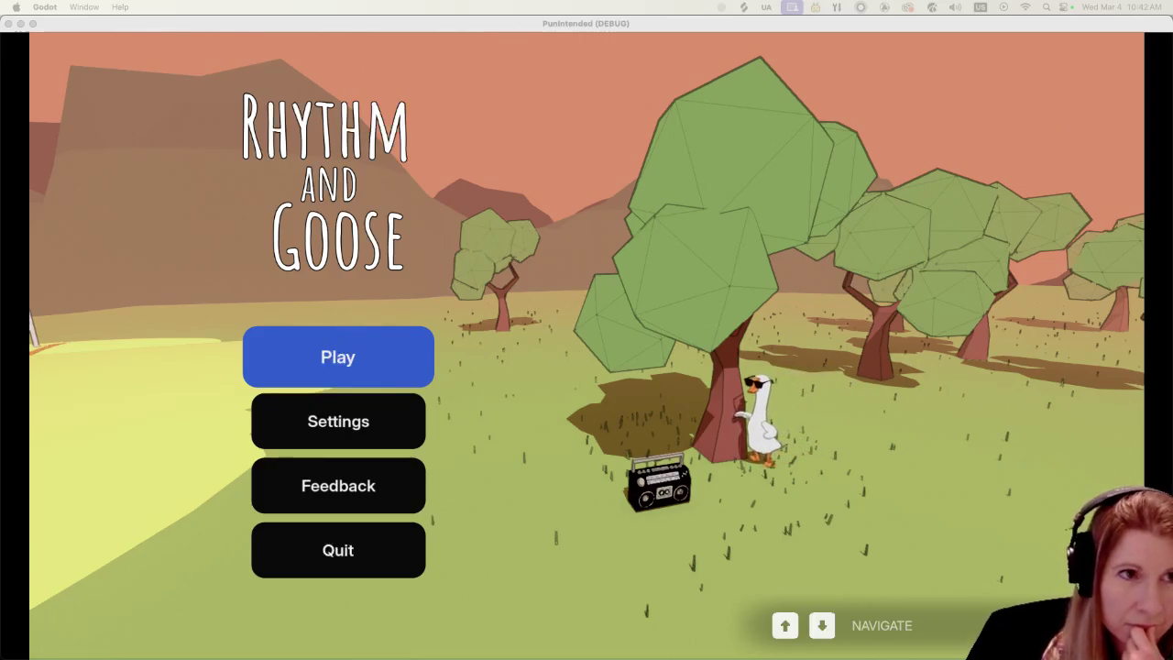
key("Return")
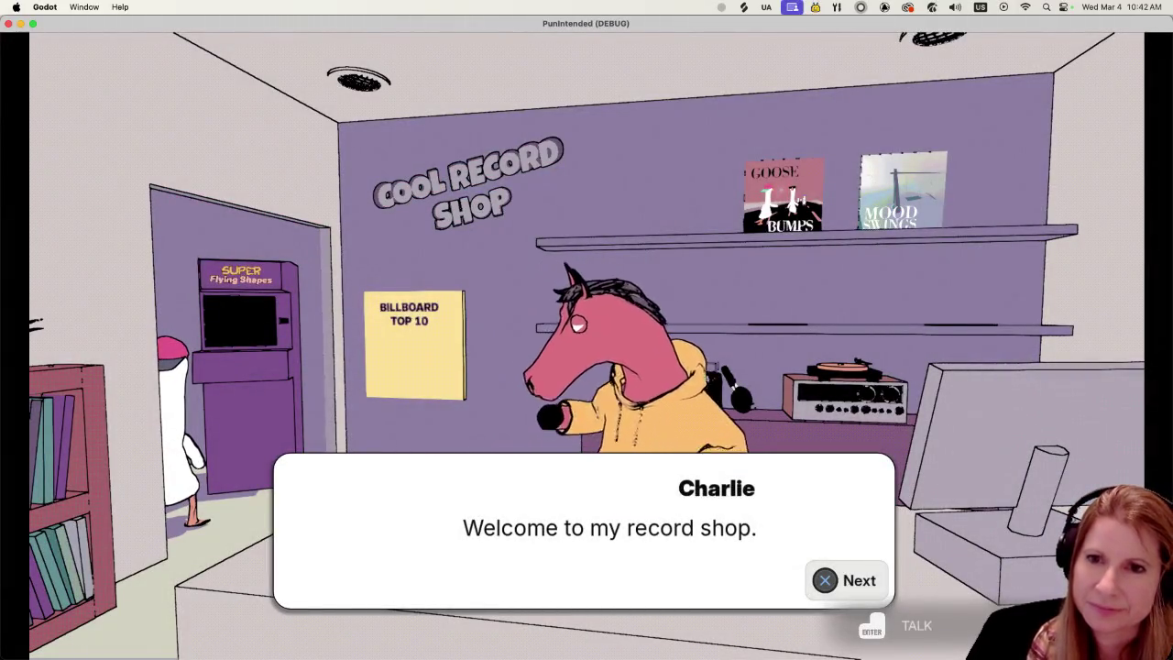
key("Return")
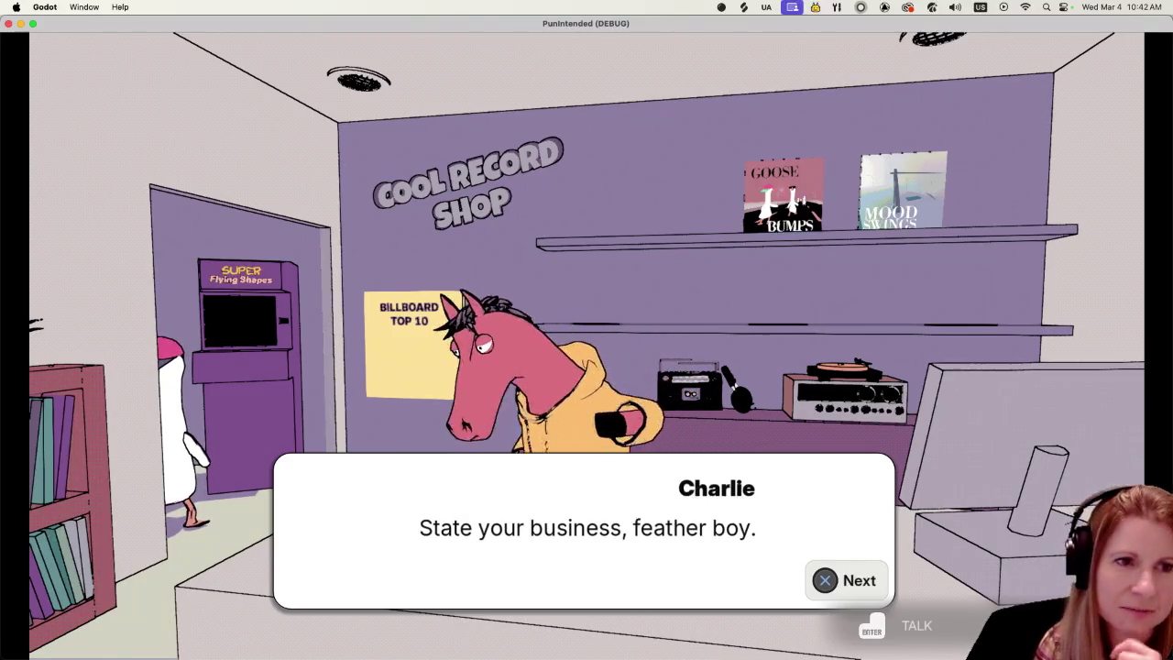